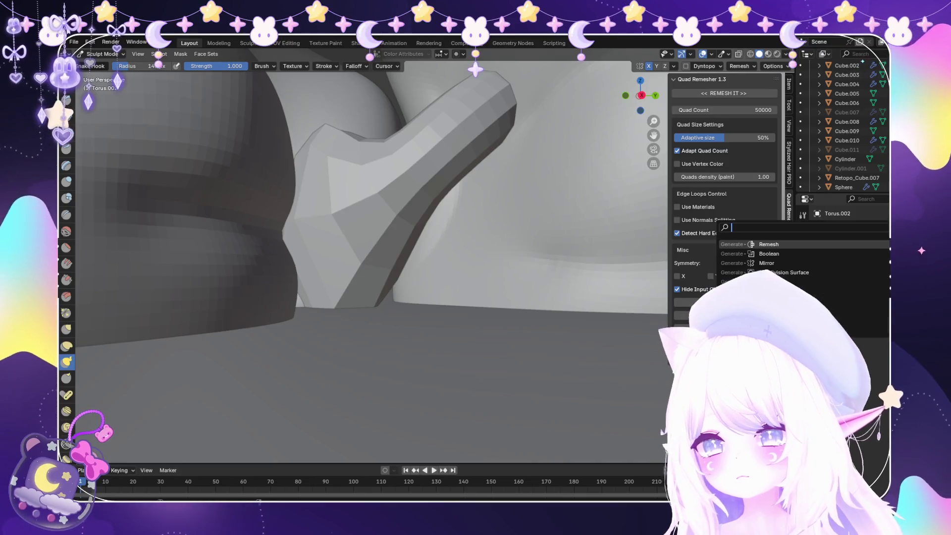
Preview Catmull-Clark subdivision smoothing on the stalk, then undo it
left_click(783, 272)
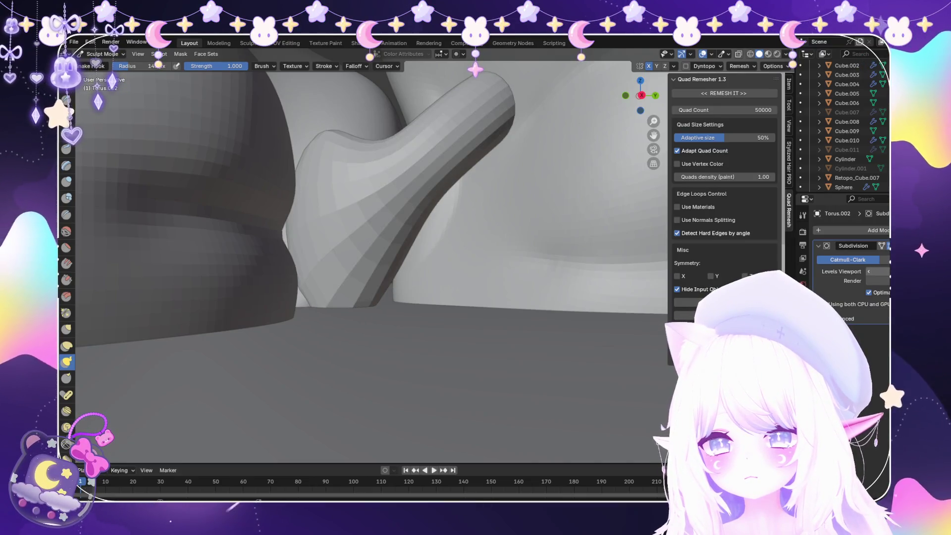
key("ctrl+z")
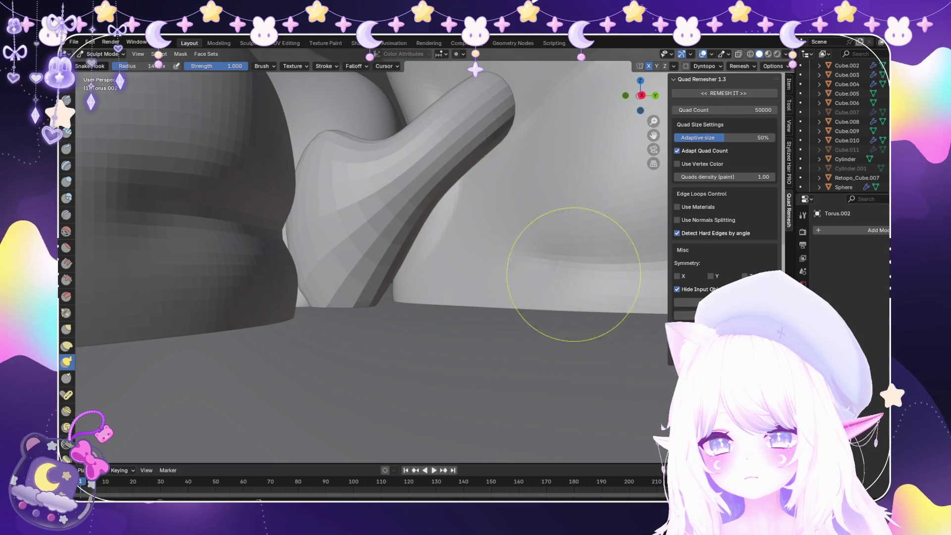
scroll(413, 285, "down", 2)
scroll(413, 286, "up", 3)
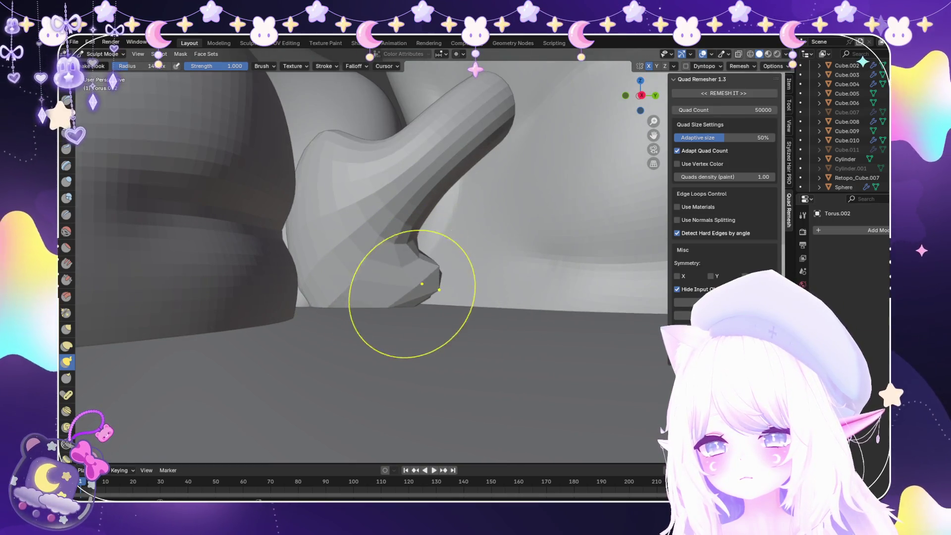
scroll(412, 285, "down", 2)
Build up bulk at the stalk's base with the Blob brush so it flares out
middle_click_drag(403, 297, 339, 319)
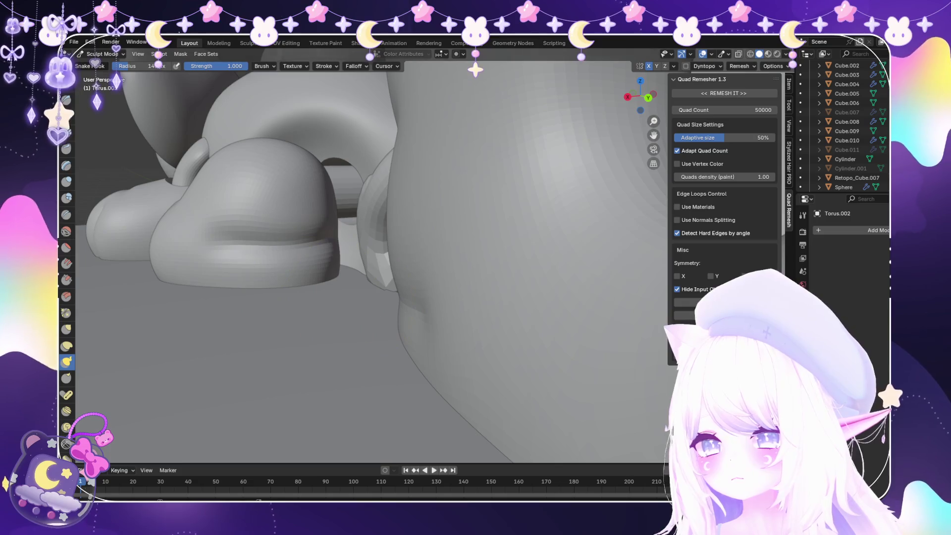
left_click(66, 197)
middle_click_drag(356, 267, 382, 265)
left_click_drag(382, 266, 416, 278)
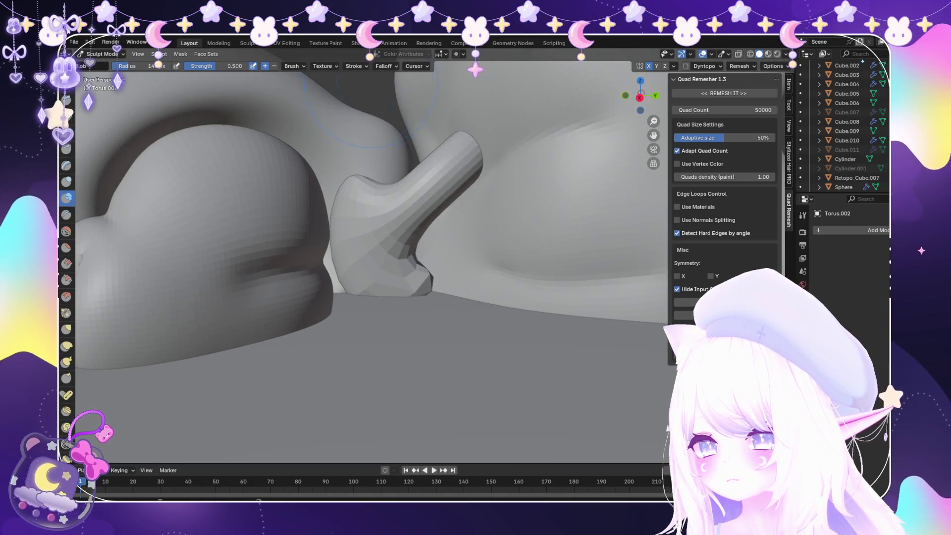
mouse_move(439, 322)
left_mouse_down()
mouse_move(389, 276)
mouse_move(414, 282)
mouse_move(363, 250)
left_mouse_up()
middle_click_drag(363, 250, 379, 278)
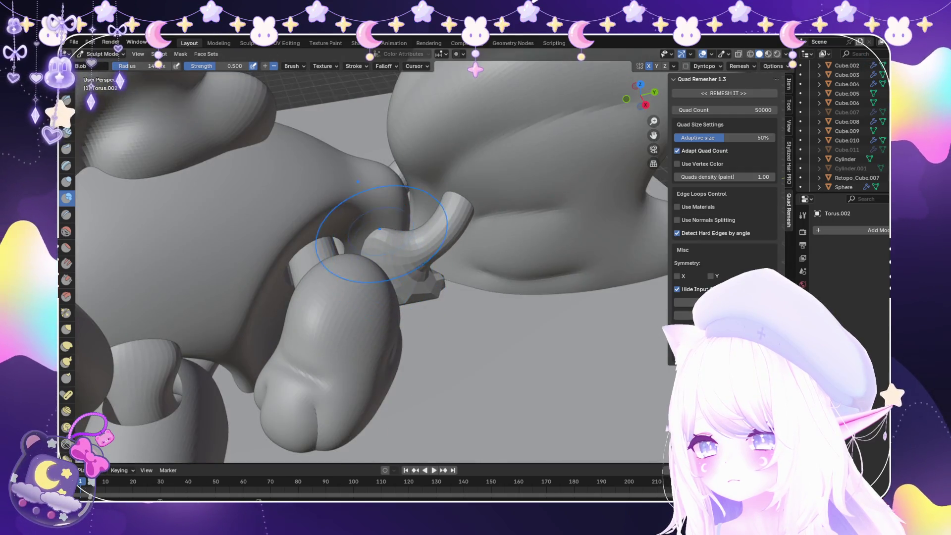
mouse_move(379, 228)
middle_mouse_down()
mouse_move(453, 242)
mouse_move(442, 191)
mouse_move(434, 239)
middle_mouse_up()
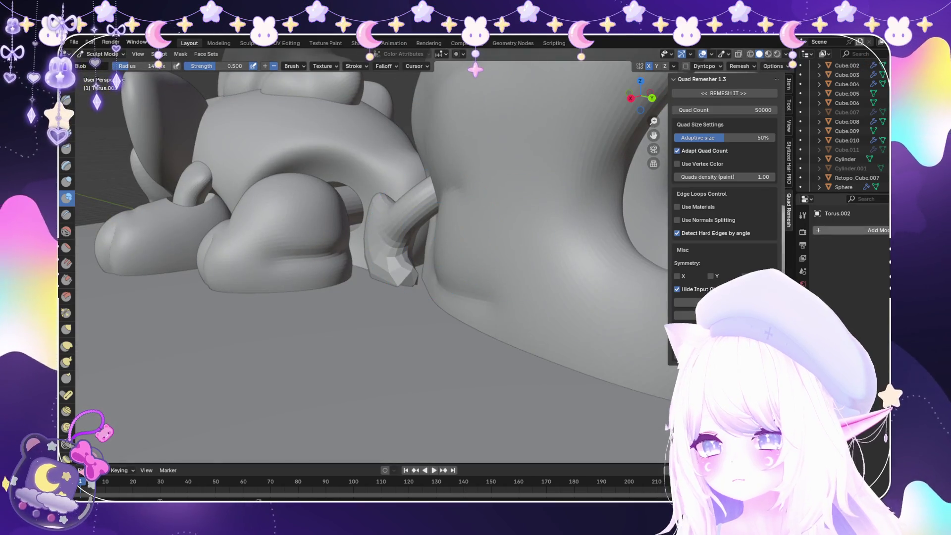
Preview the stalk with Ctrl+1 subdivision, undo it, and zoom out to the whole sculpt
key("ctrl+1")
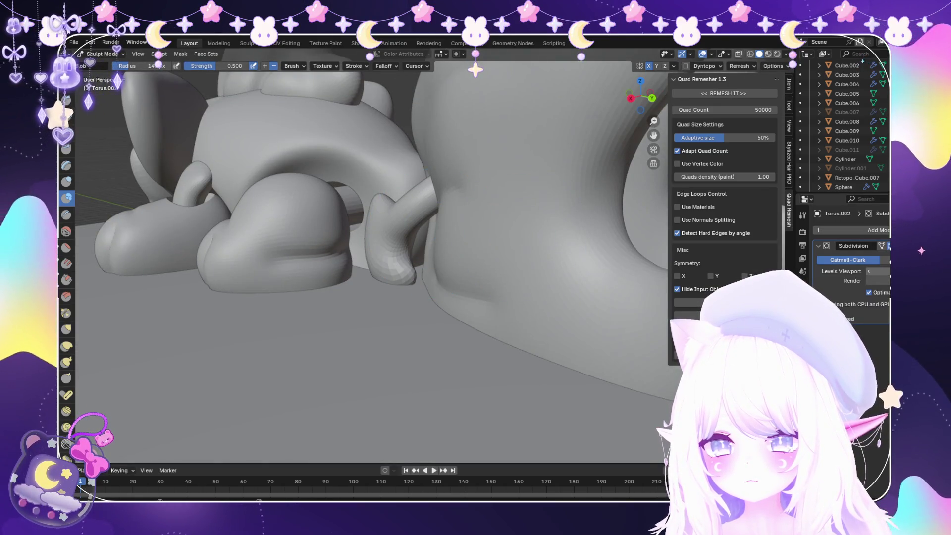
key("ctrl+z")
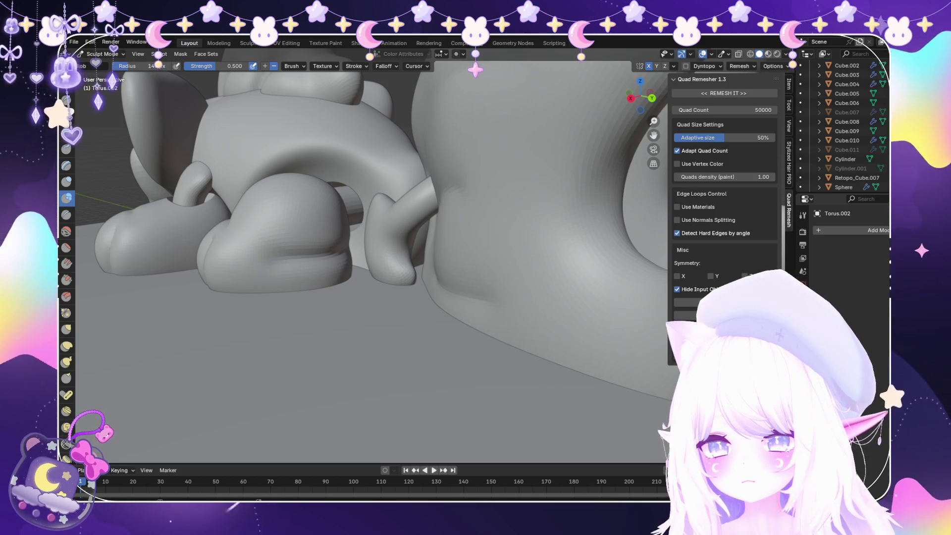
middle_click_drag(434, 240, 431, 246)
scroll(430, 246, "down", 6)
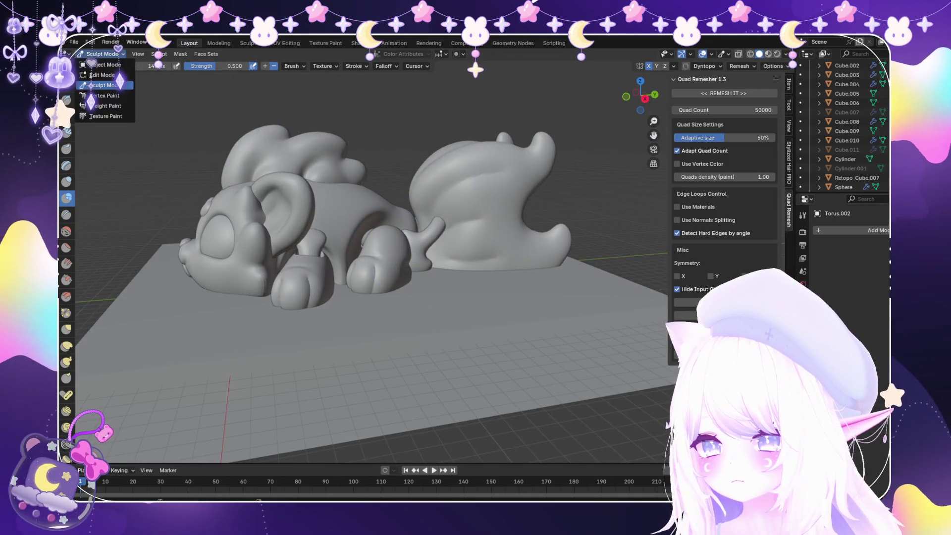
Switch to Object Mode and frame the connector piece in the view
left_click(90, 85)
left_click(104, 64)
key("KP_Decimal")
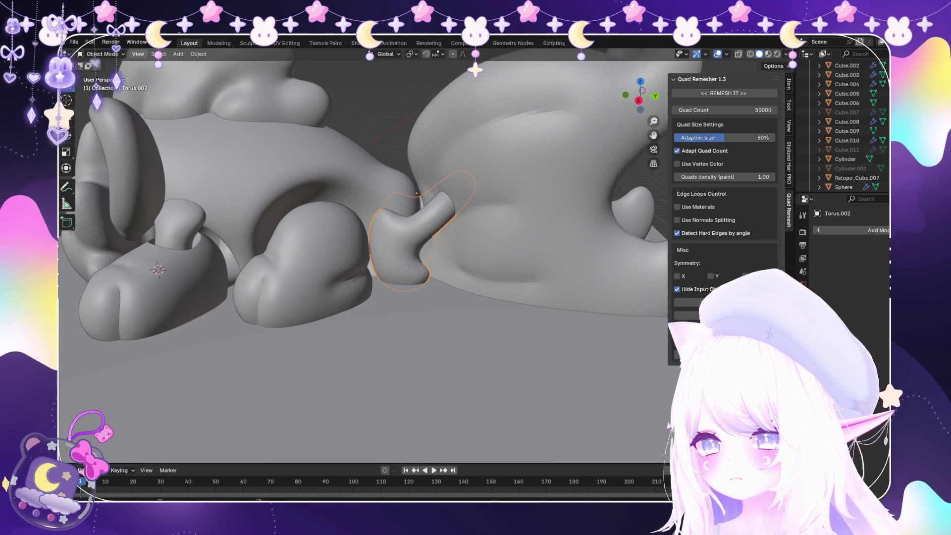
Shrink/fatten the whole connector mesh, settling on a 0.05 m offset
key("Tab")
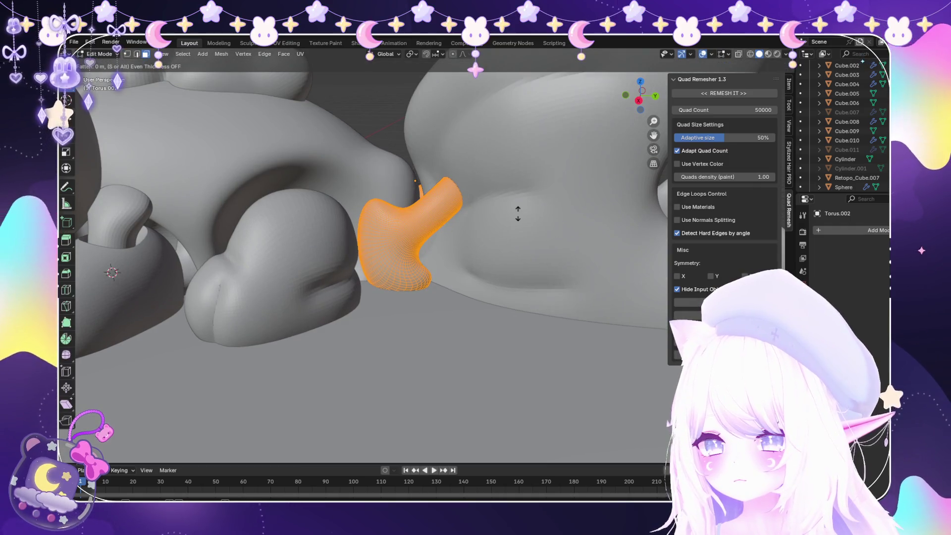
key("alt+s")
left_click(518, 212)
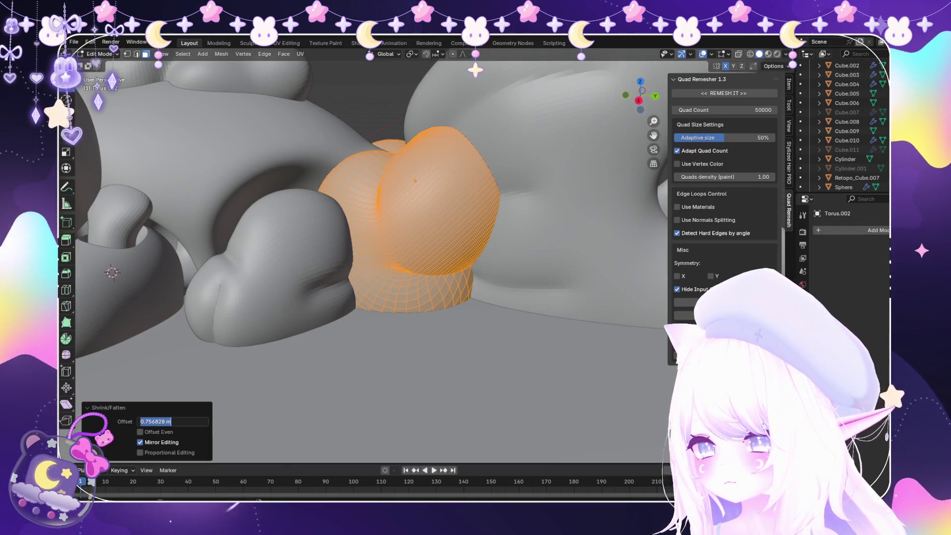
type("0.01")
key("Return")
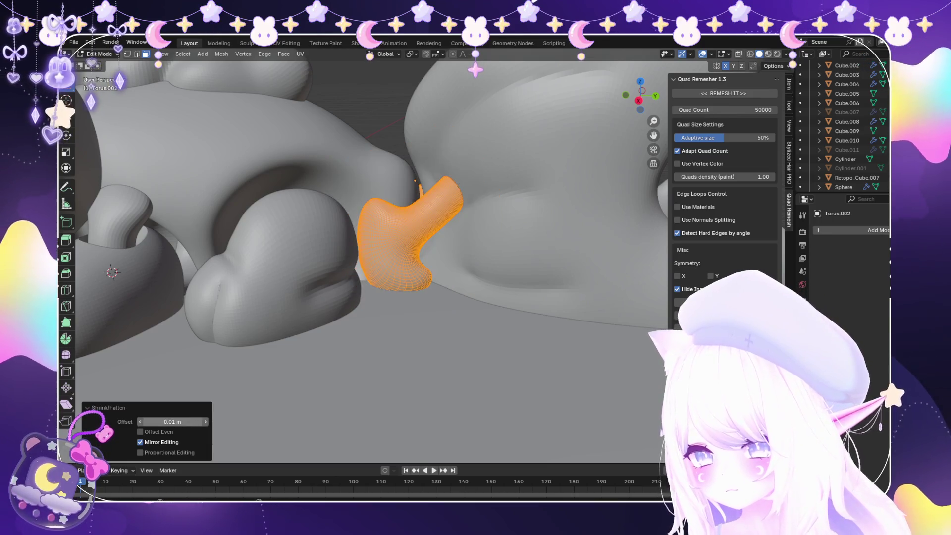
left_click(172, 422)
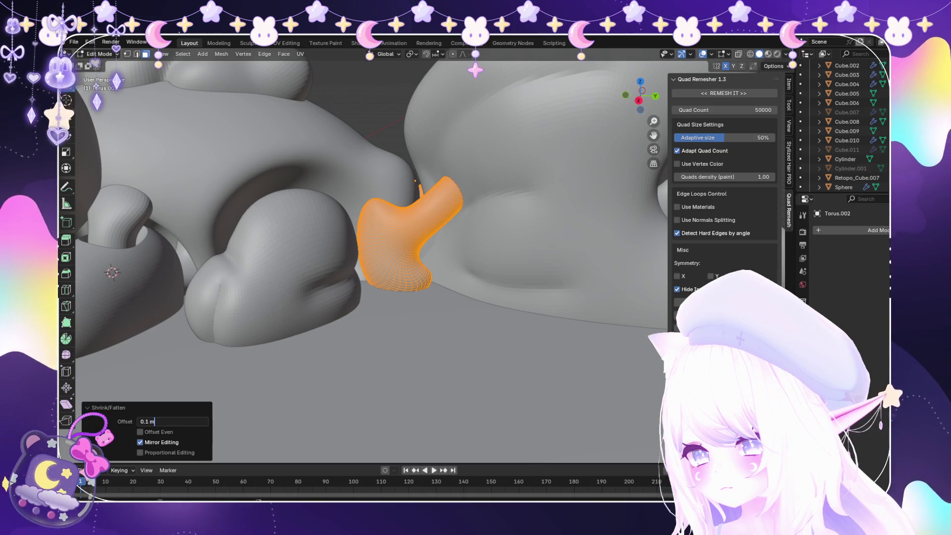
key("Return")
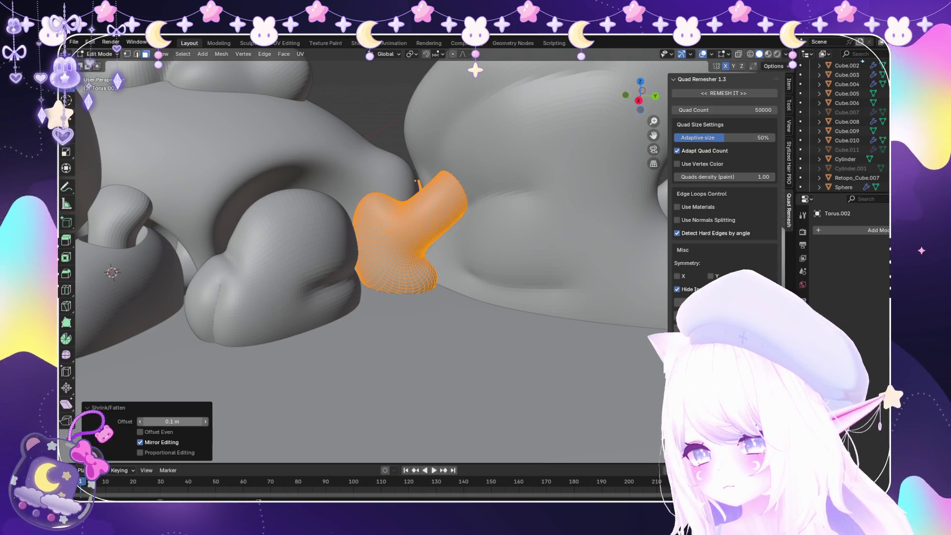
left_click(172, 421)
double_click(146, 421)
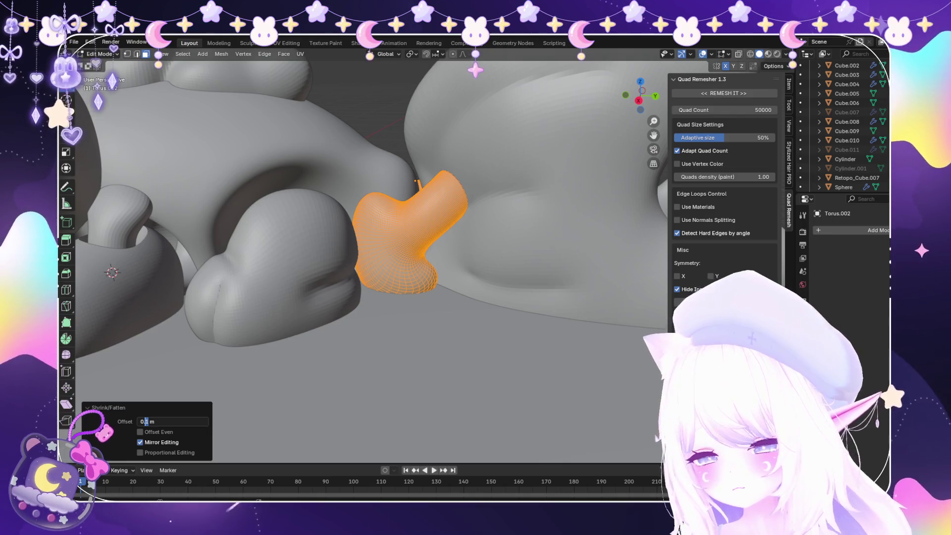
type("05")
key("Return")
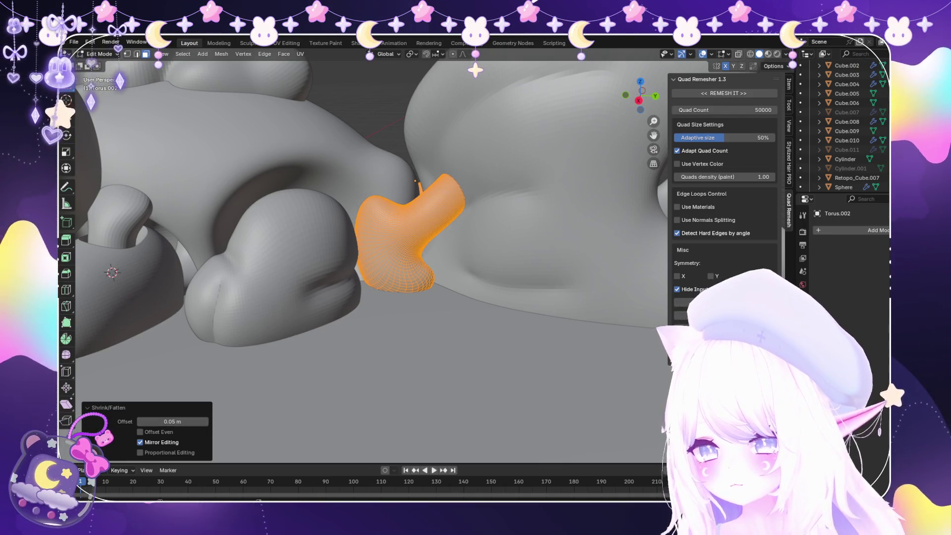
Back in Object Mode, move the connector along Y to 4.3349 m against the body
key("Tab")
mouse_move(396, 247)
middle_mouse_down()
mouse_move(346, 213)
mouse_move(297, 215)
middle_mouse_up()
key("g")
key("y")
key("Return")
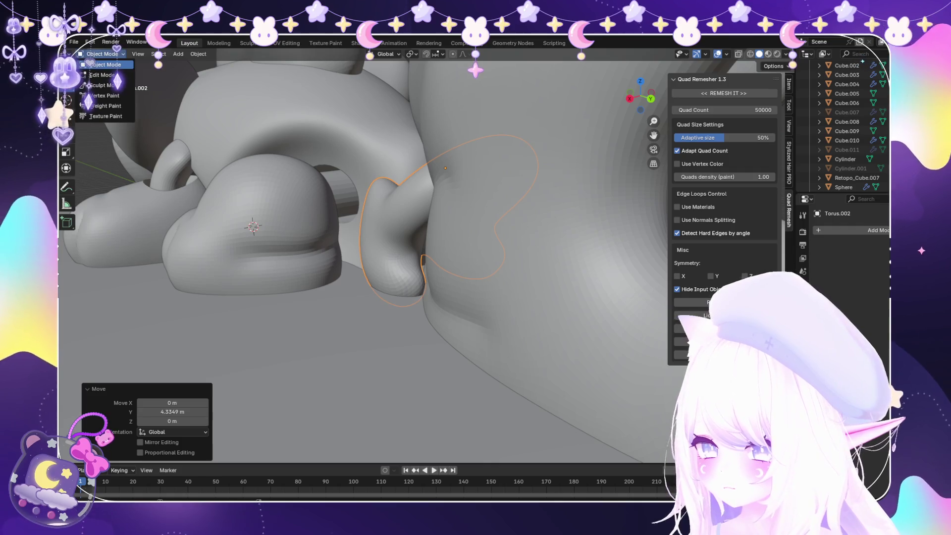
Pull the connector's top into two pointed peaks with the Snake Hook brush
left_click(104, 85)
scroll(146, 353, "up", 2)
key("k")
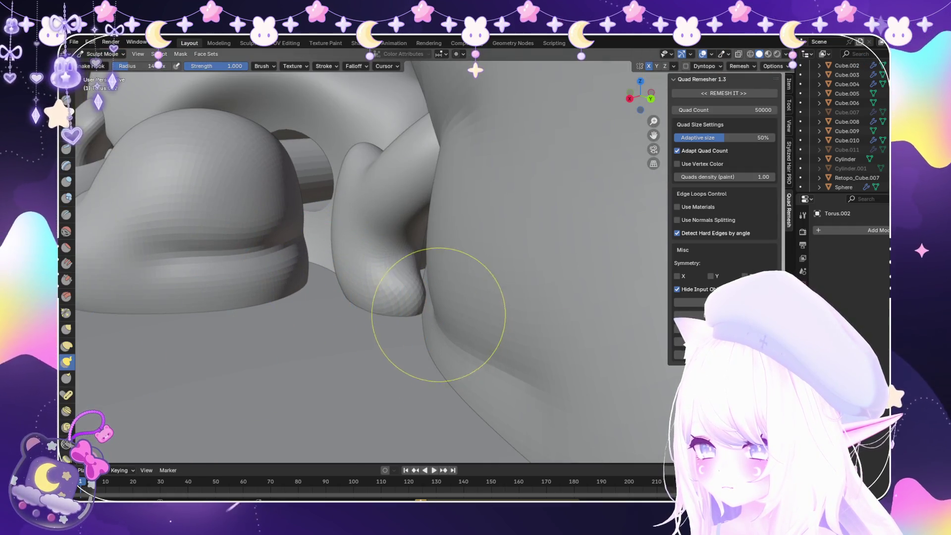
scroll(424, 307, "down", 2)
mouse_move(422, 305)
middle_mouse_down()
mouse_move(411, 258)
mouse_move(416, 206)
mouse_move(450, 329)
mouse_move(399, 276)
middle_mouse_up()
scroll(407, 310, "up", 1)
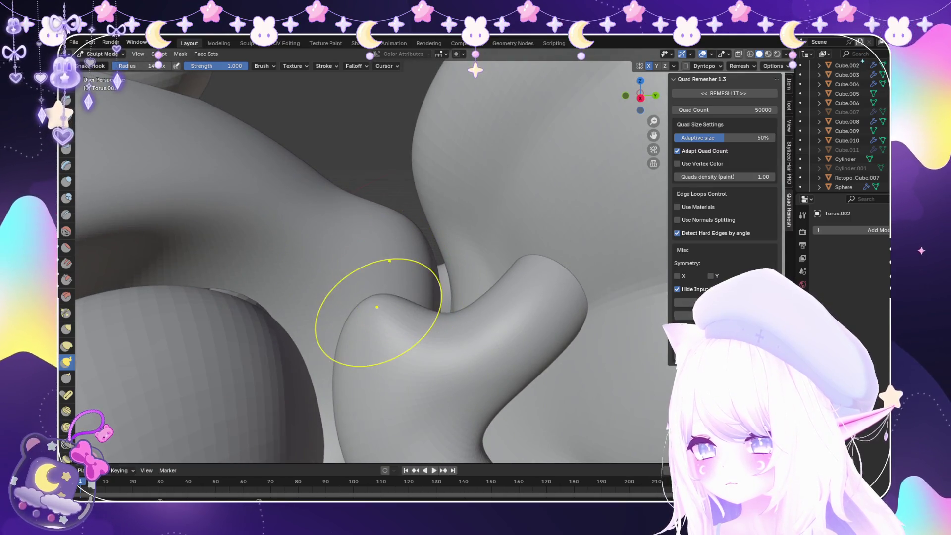
left_click_drag(377, 307, 406, 273)
mouse_move(400, 268)
middle_mouse_down()
mouse_move(439, 308)
mouse_move(418, 329)
mouse_move(381, 314)
mouse_move(370, 293)
middle_mouse_up()
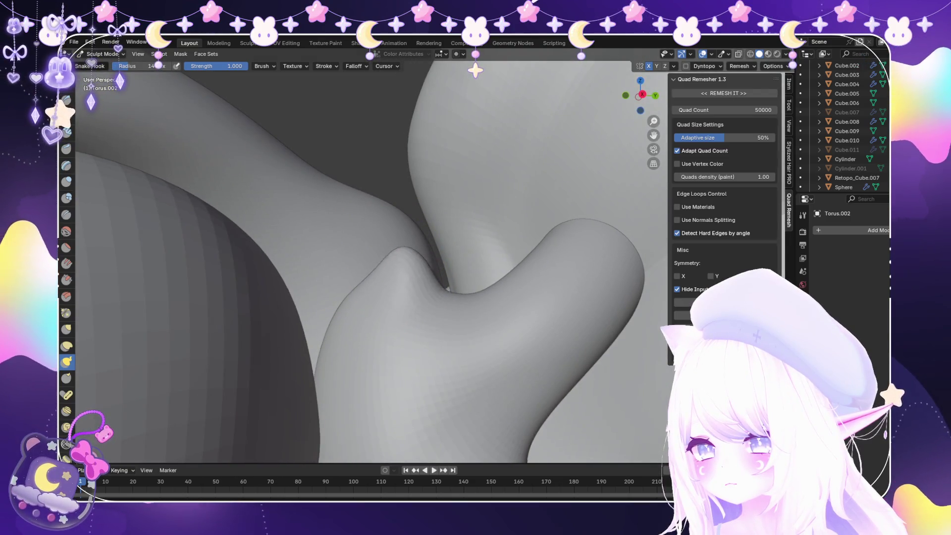
left_click_drag(402, 253, 391, 227)
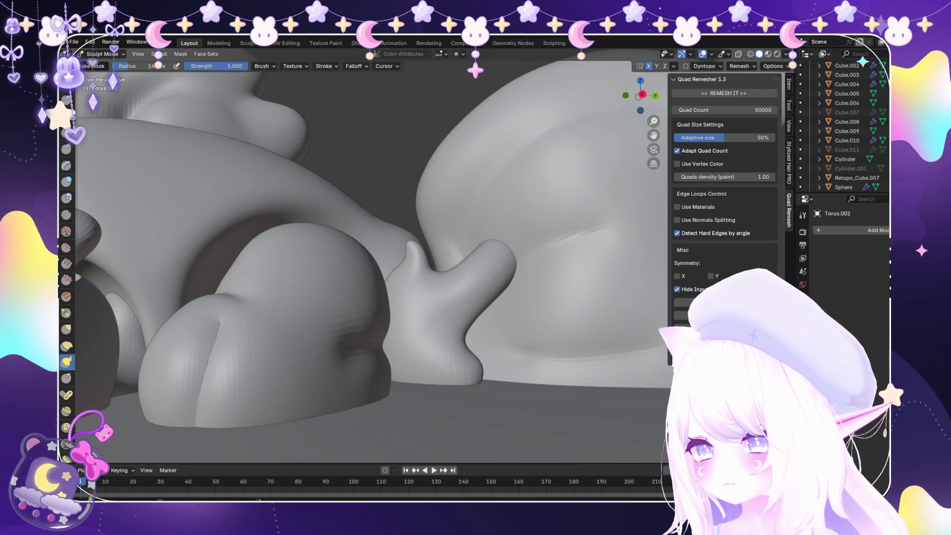
Inflate the connector's lower part with the Inflate/Deflate brush, viewing the whole sculpt
key("i")
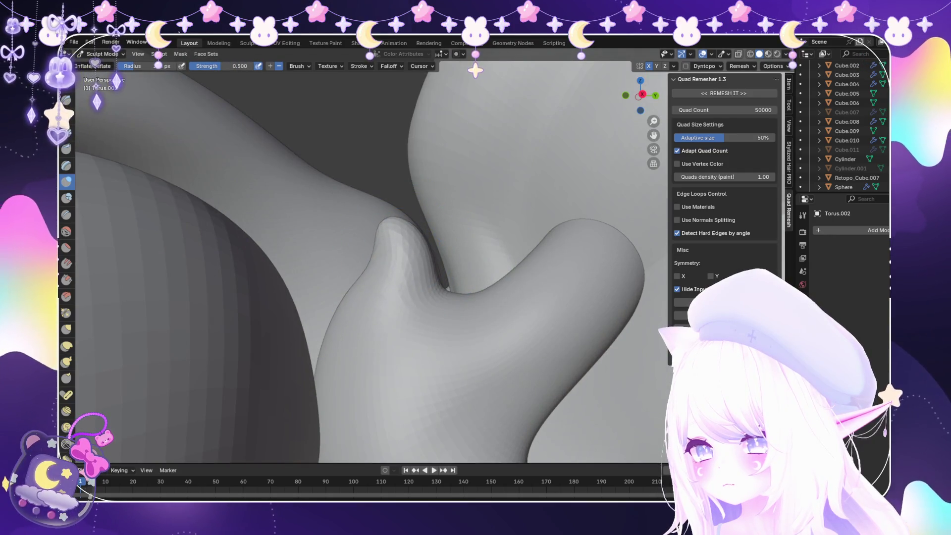
mouse_move(496, 302)
middle_mouse_down()
mouse_move(483, 297)
mouse_move(435, 339)
middle_mouse_up()
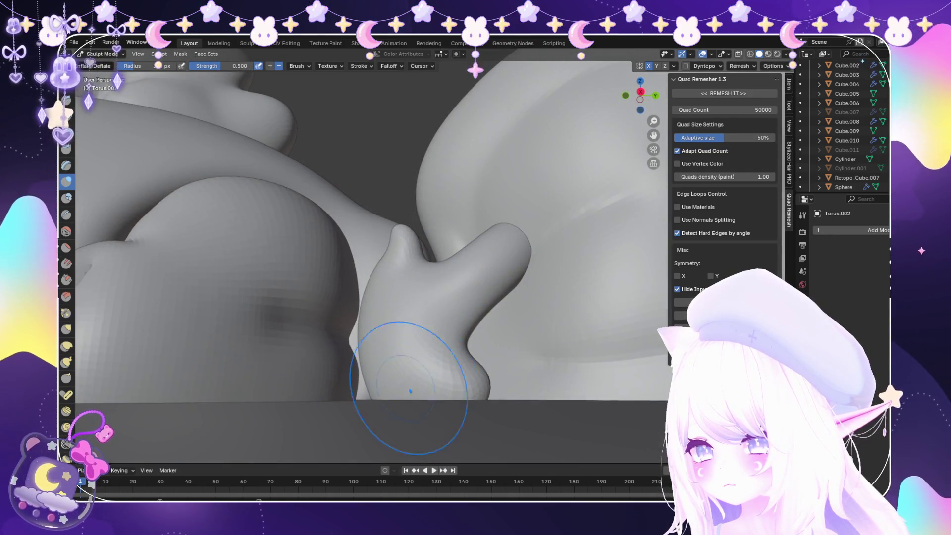
scroll(410, 391, "down", 10)
mouse_move(410, 391)
middle_mouse_down()
mouse_move(416, 425)
mouse_move(396, 396)
mouse_move(391, 346)
middle_mouse_up()
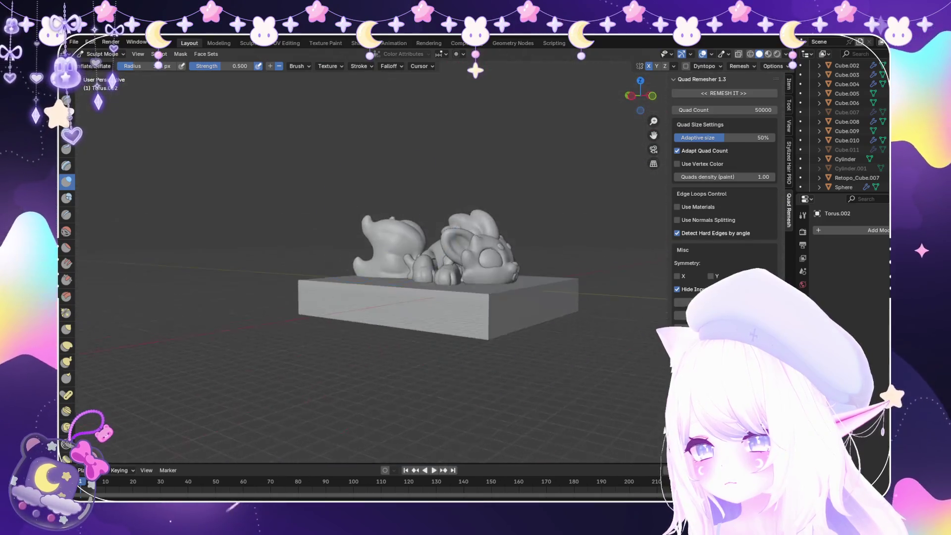
scroll(372, 307, "up", 8)
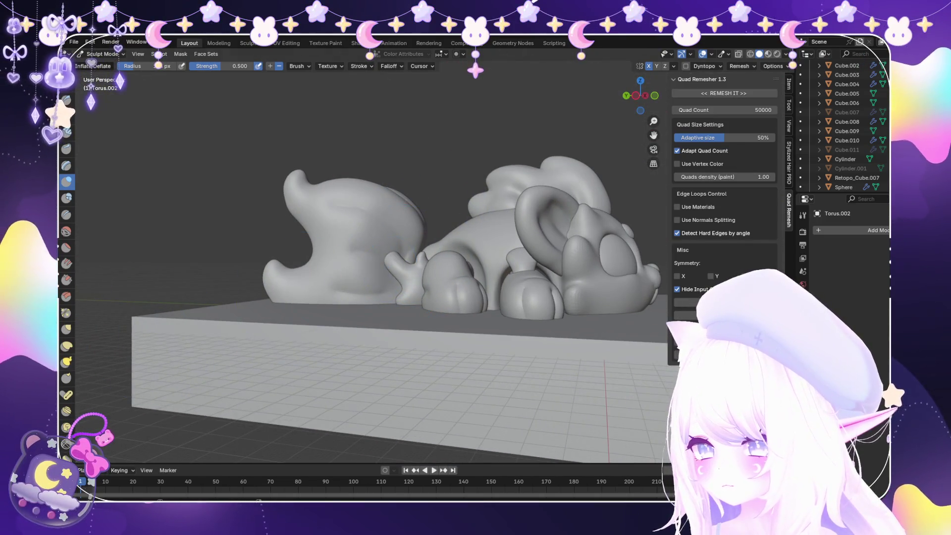
scroll(450, 297, "up", 5)
Switch to Object Mode and apply all transforms to the connector piece
key("k")
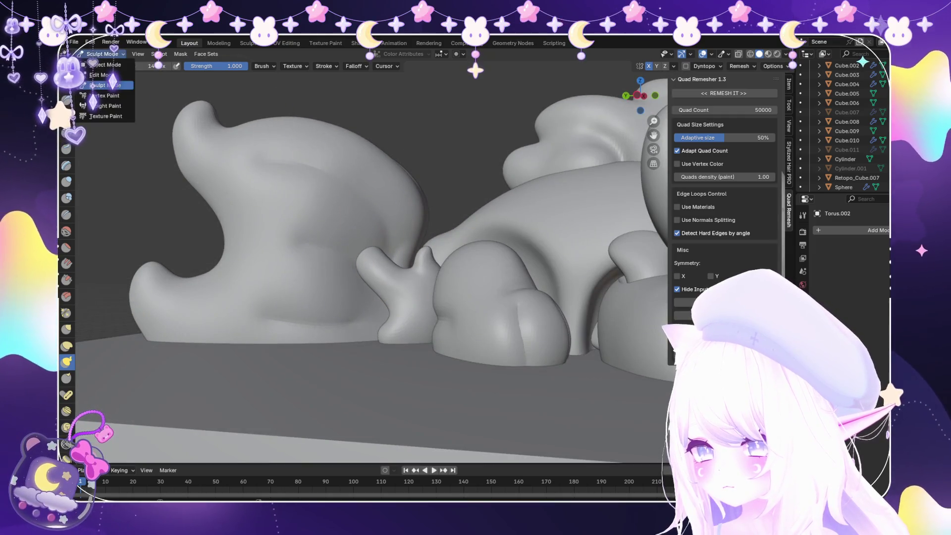
left_click(105, 65)
key("ctrl+a")
left_click(393, 320)
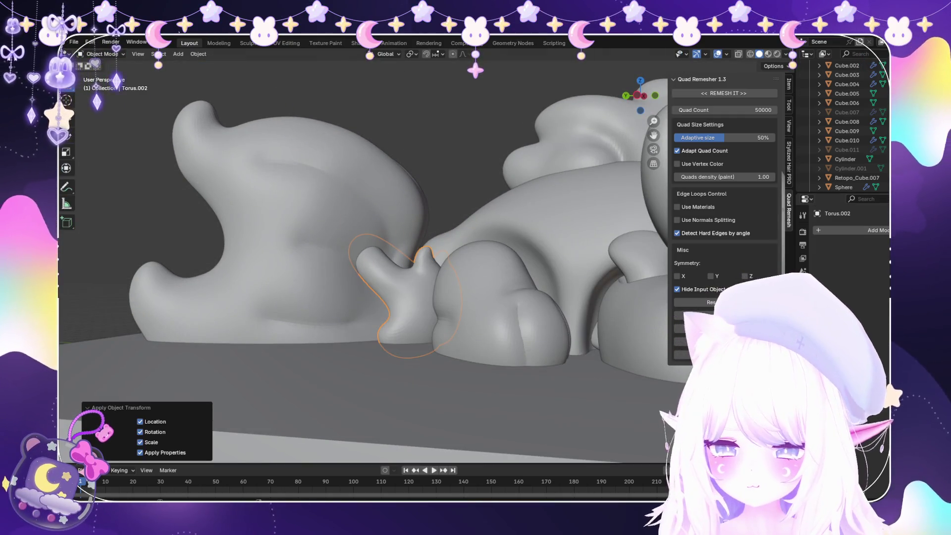
Duplicate the torus connector and fatten its whole mesh outward in Edit Mode
key("shift+d")
left_click(102, 75)
scroll(406, 278, "up", 3)
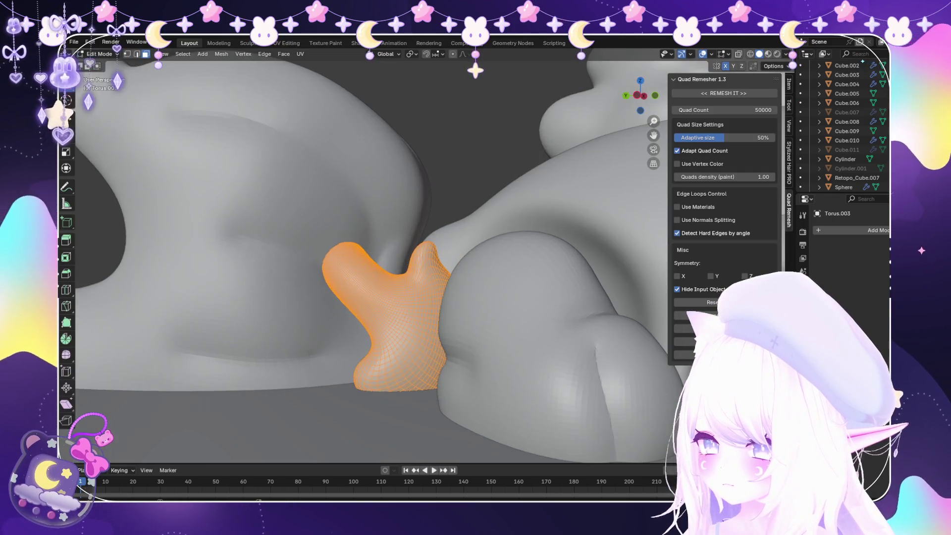
key("alt+s")
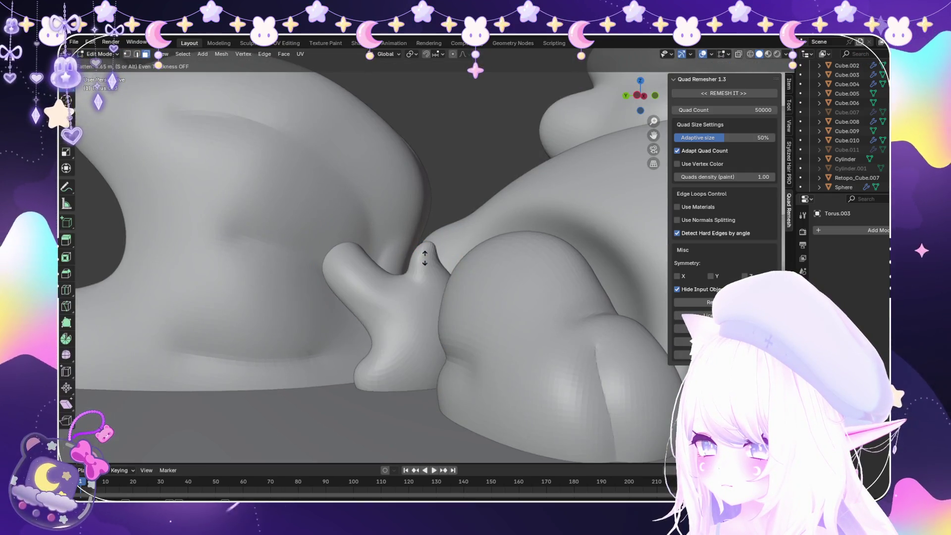
key("Escape")
key("a")
key("alt+s")
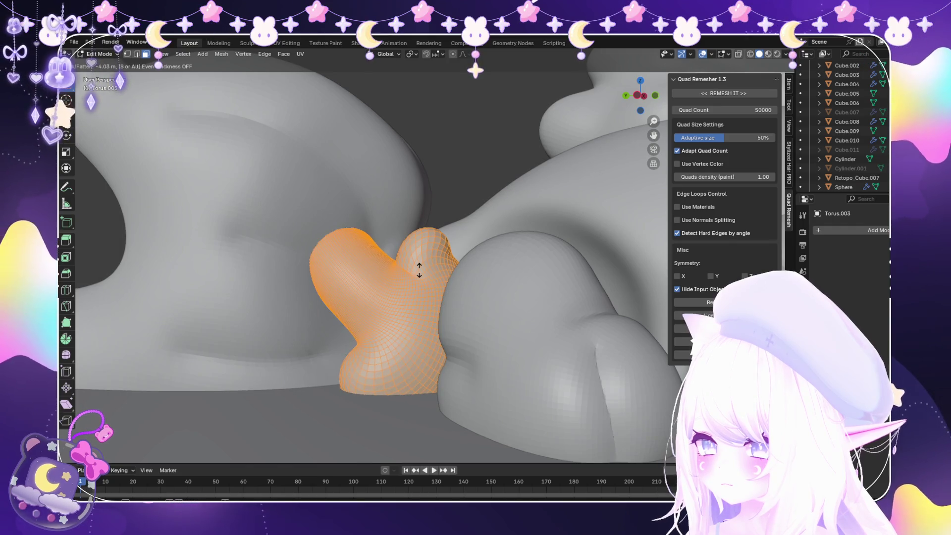
left_click(419, 270)
key("Tab")
Add a Boolean modifier to the tail Retopo_Cube.007 using Torus.003 as operand
left_click(851, 178)
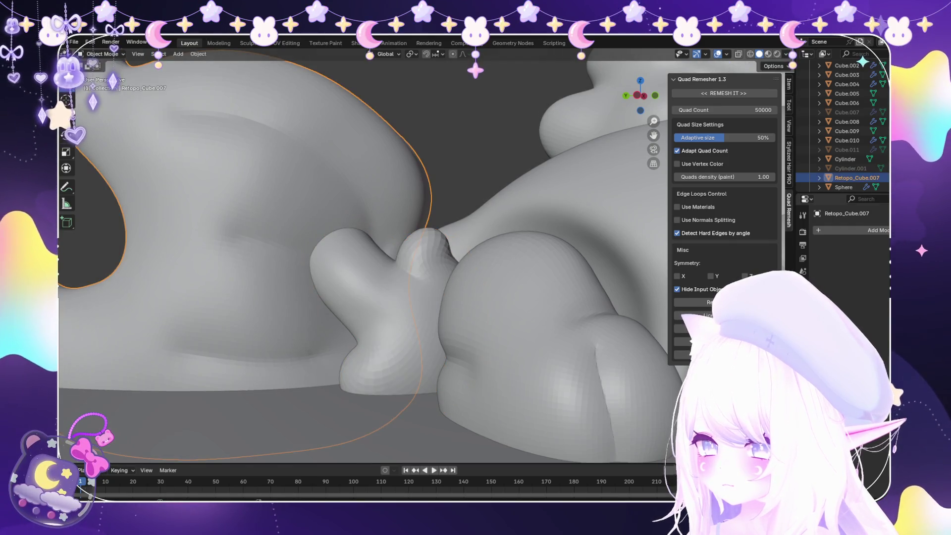
left_click(874, 230)
left_click(769, 267)
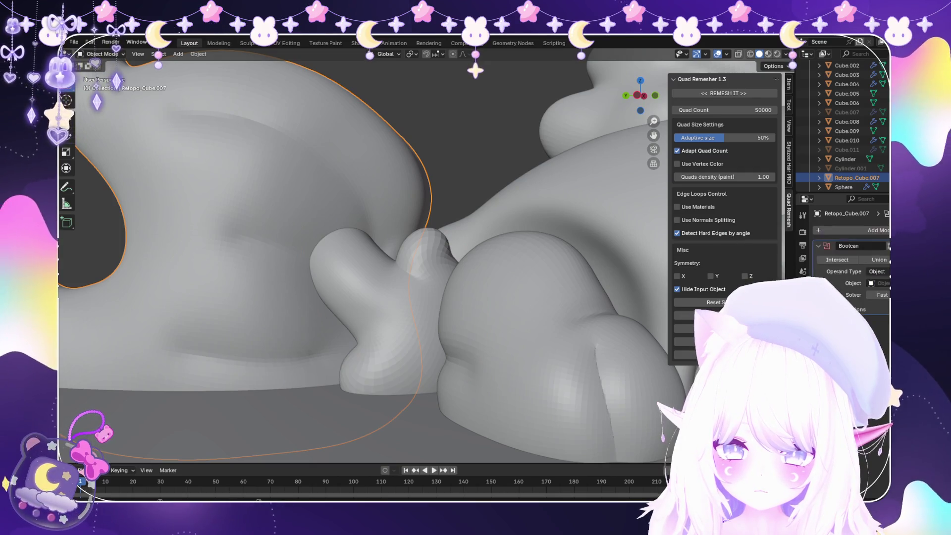
key("e")
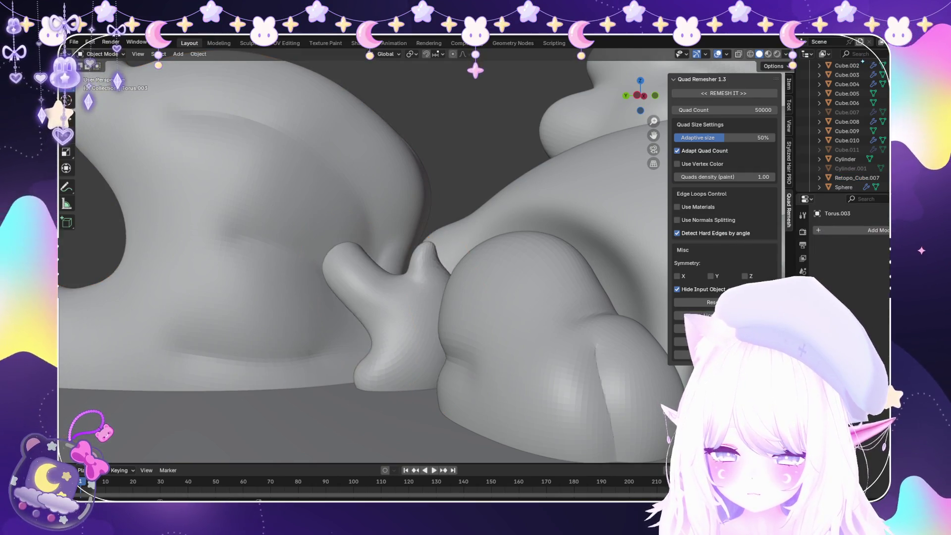
key("KP_Decimal")
key("ctrl+z")
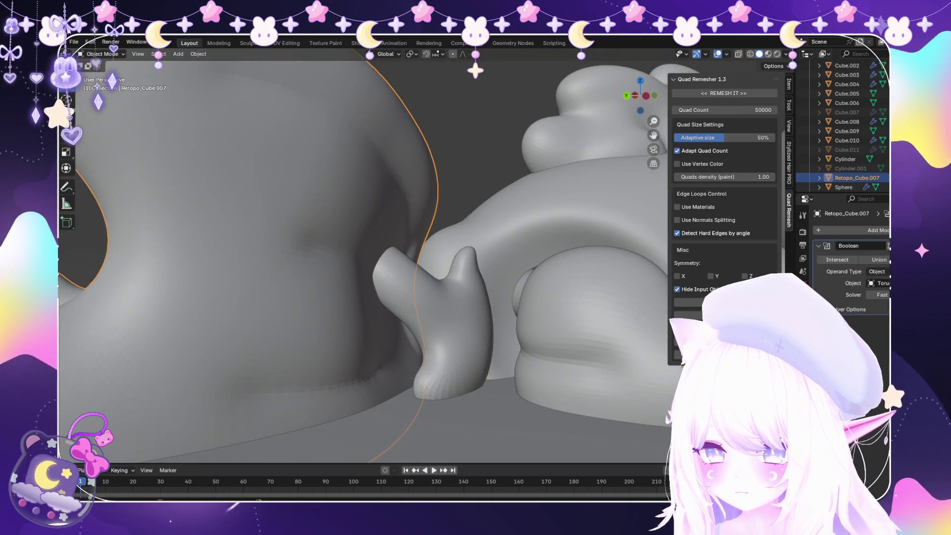
Orbit and zoom to inspect the connector from below and from the front
middle_click_drag(347, 248, 465, 129)
middle_click_drag(346, 297, 329, 233)
scroll(346, 273, "up", 6)
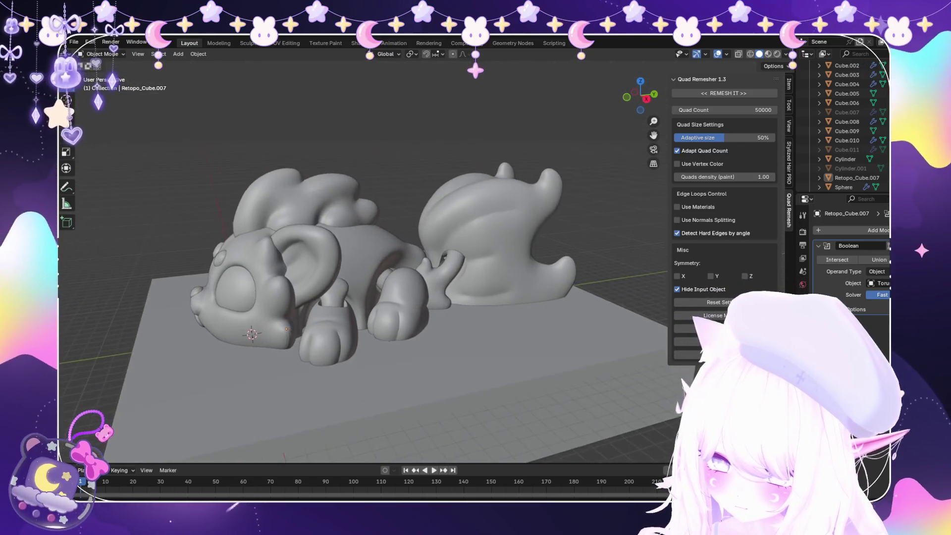
scroll(376, 258, "up", 2)
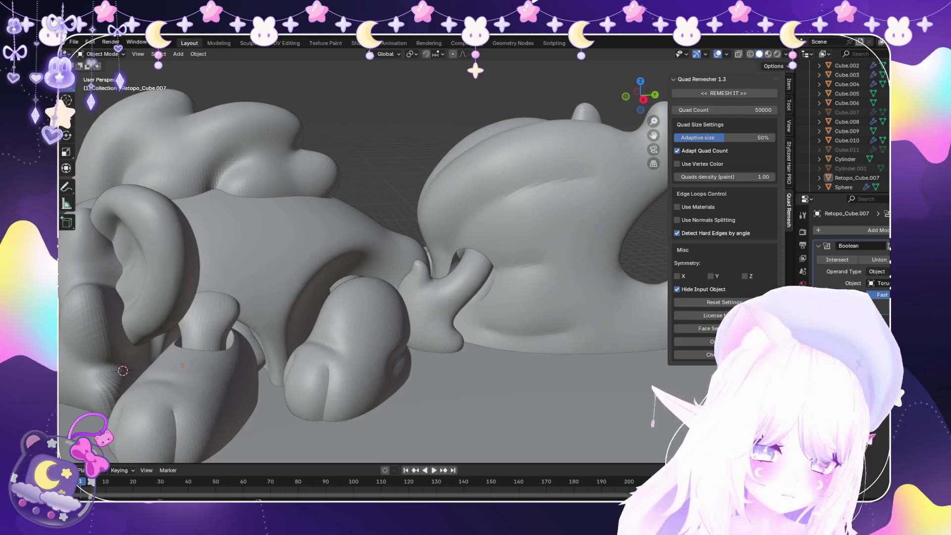
scroll(376, 257, "up", 2)
Select the tail object Retopo_Cube.007 and put it into Vertex Paint mode
scroll(376, 257, "down", 3)
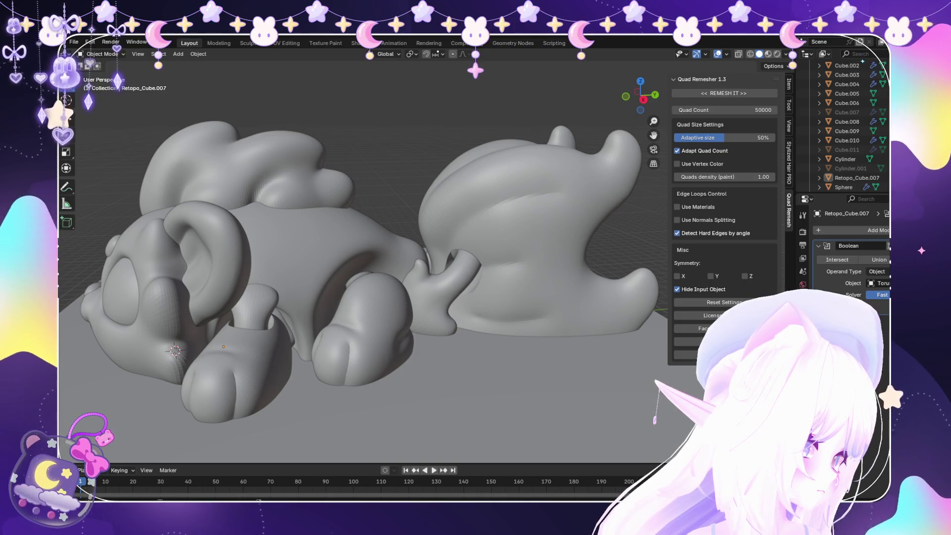
scroll(364, 272, "down", 3)
left_click(500, 232)
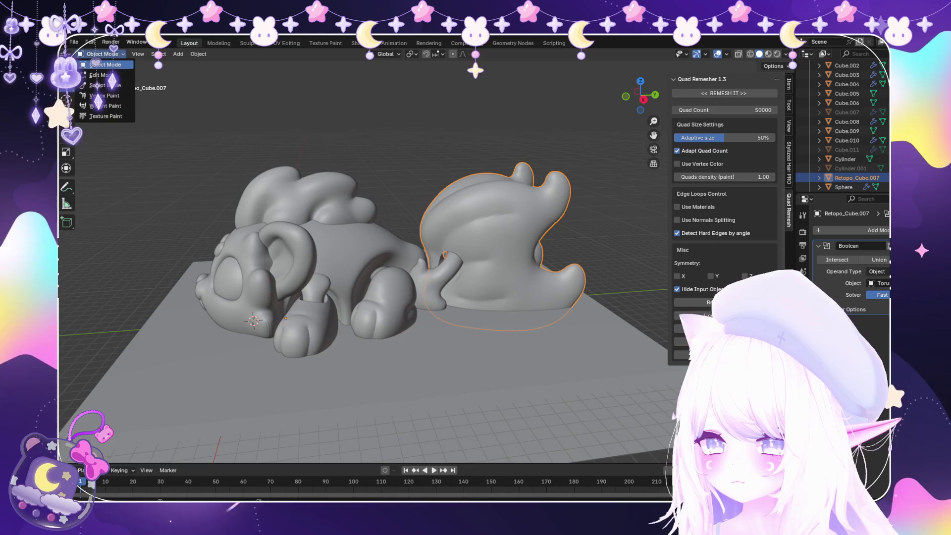
left_click(104, 95)
Put the tail into Sculpt Mode and inspect its connector from top-down and side views
left_click(102, 54)
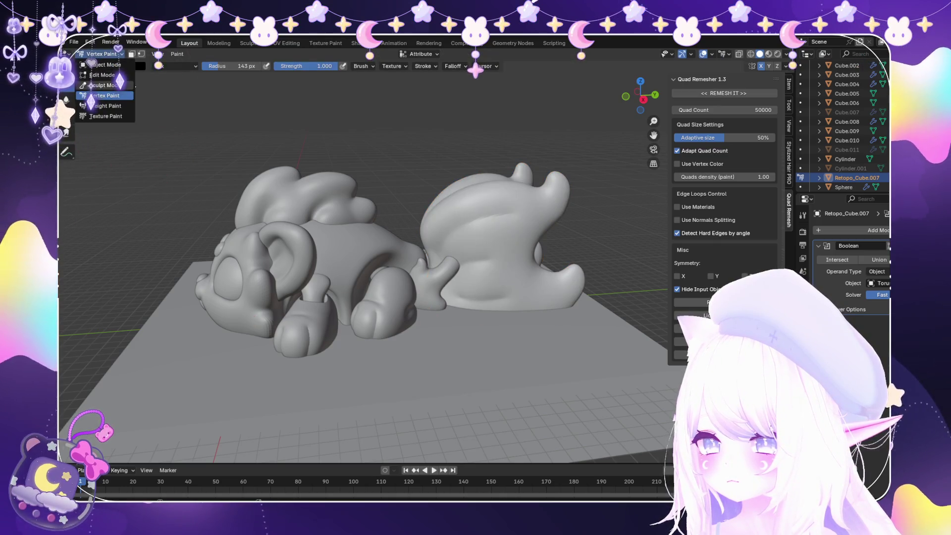
left_click(101, 84)
scroll(393, 212, "up", 5)
scroll(488, 222, "down", 3)
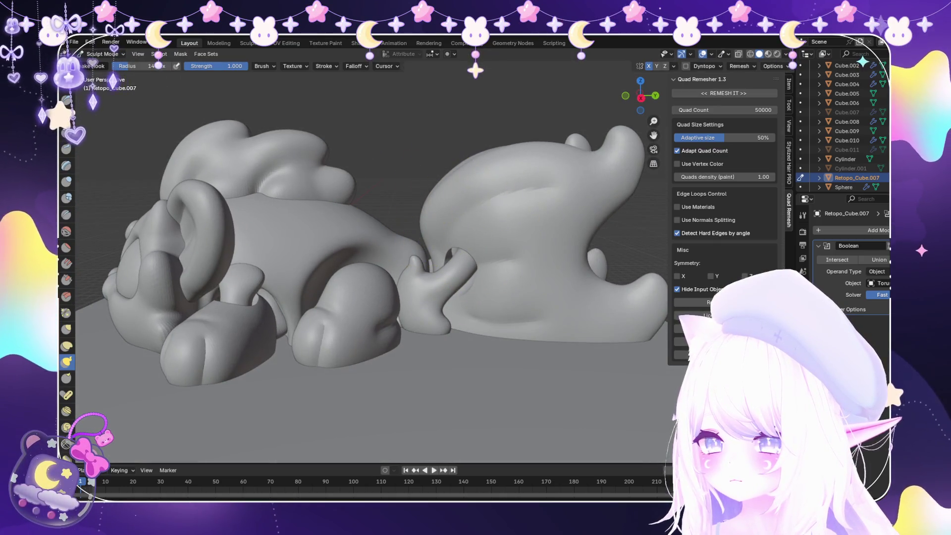
scroll(419, 230, "up", 2)
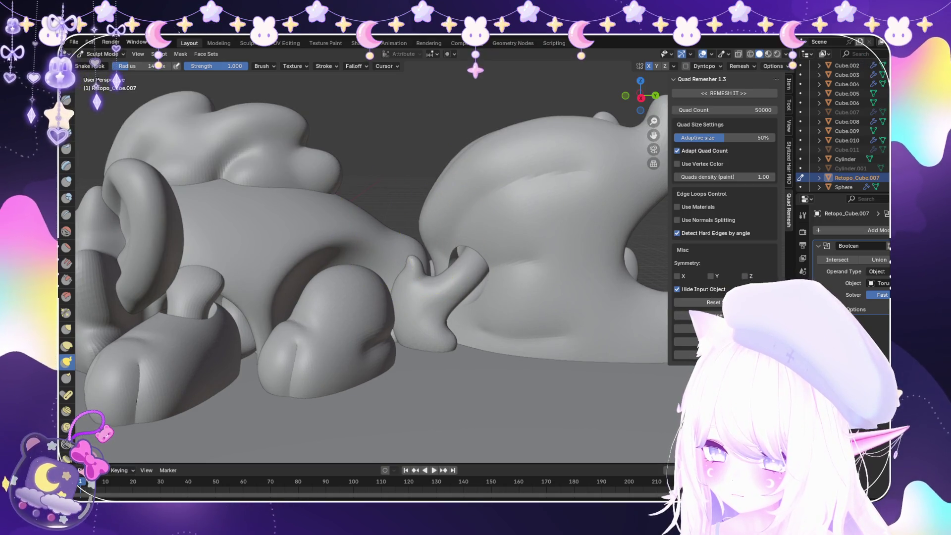
scroll(418, 230, "up", 2)
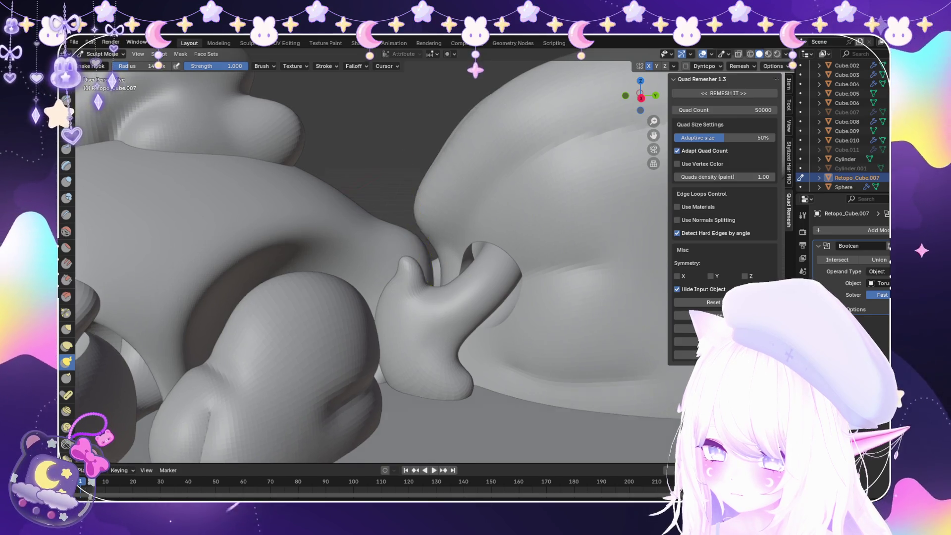
mouse_move(406, 277)
middle_mouse_down()
mouse_move(438, 233)
mouse_move(502, 184)
mouse_move(543, 212)
mouse_move(463, 165)
middle_mouse_up()
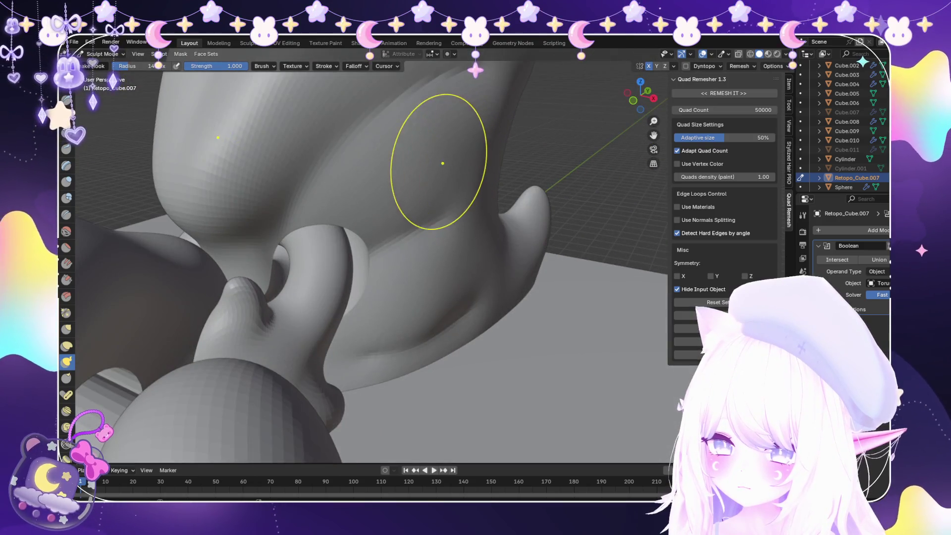
scroll(477, 143, "down", 10)
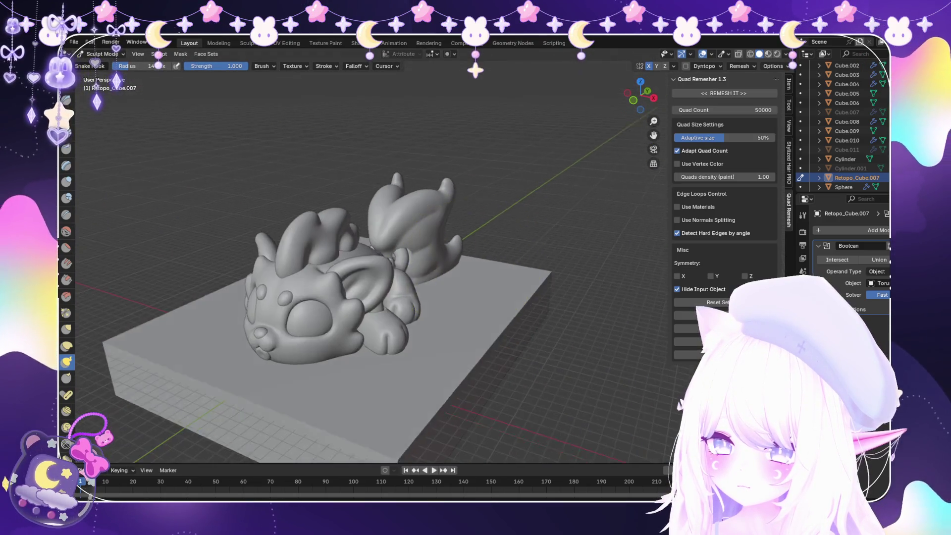
mouse_move(478, 144)
middle_mouse_down()
mouse_move(515, 149)
mouse_move(524, 188)
mouse_move(490, 200)
mouse_move(495, 148)
mouse_move(477, 257)
middle_mouse_up()
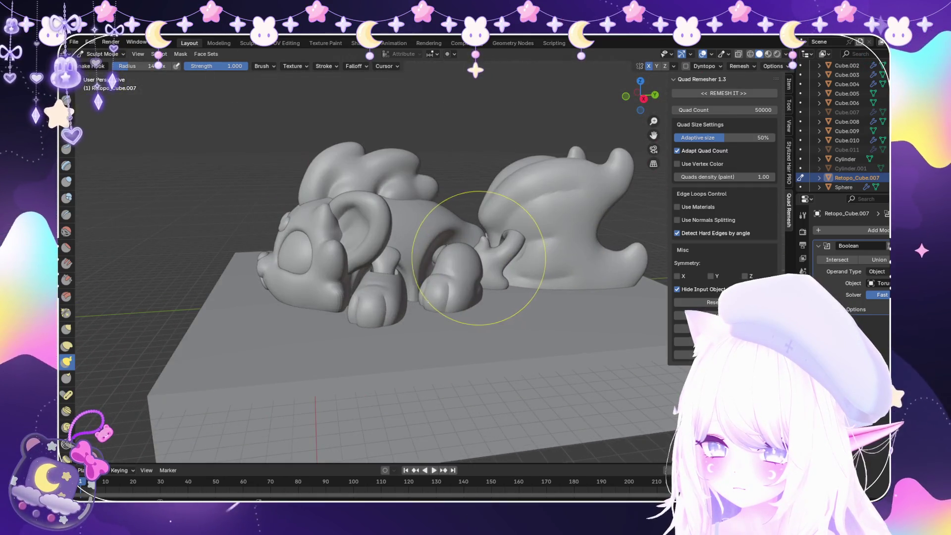
mouse_move(244, 180)
middle_mouse_down()
mouse_move(250, 158)
mouse_move(263, 183)
mouse_move(305, 170)
middle_mouse_up()
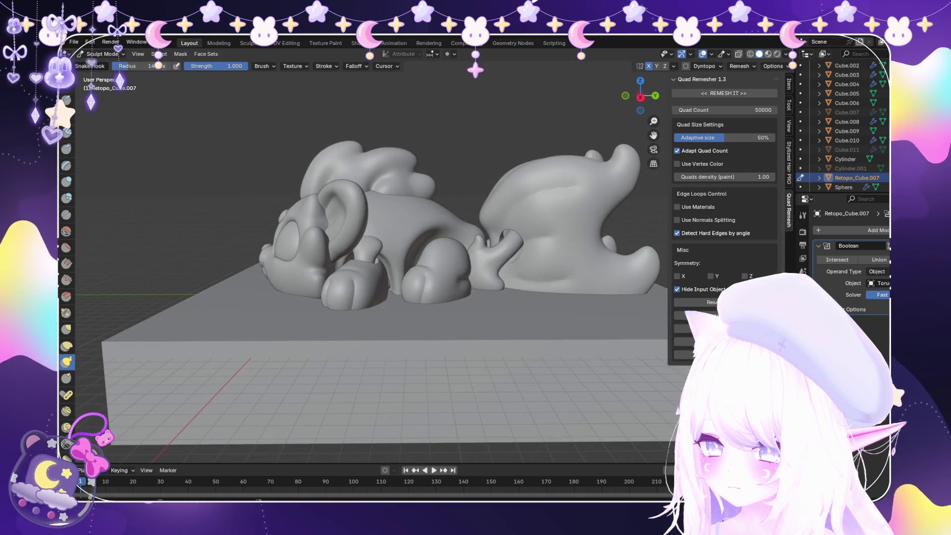
Select the main body Cube in Object Mode and switch it into Sculpt Mode
left_click(103, 65)
mouse_move(346, 222)
middle_mouse_down()
mouse_move(356, 218)
mouse_move(367, 248)
middle_mouse_up()
left_click(381, 234)
left_click(104, 85)
mouse_move(317, 228)
middle_mouse_down()
mouse_move(410, 250)
mouse_move(357, 195)
mouse_move(396, 311)
middle_mouse_up()
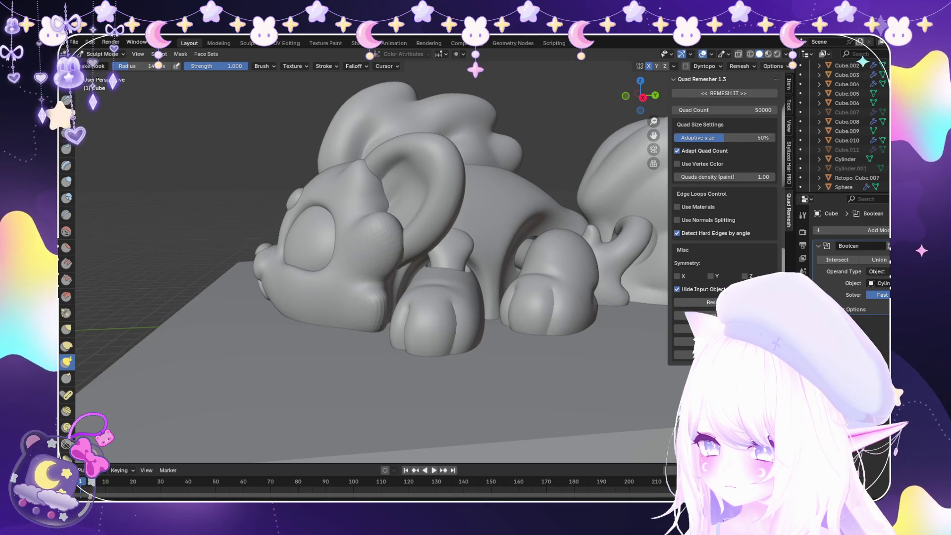
Orbit and zoom around the creature's face, back and cheek to assess the eye sockets
left_click_drag(640, 95, 602, 99)
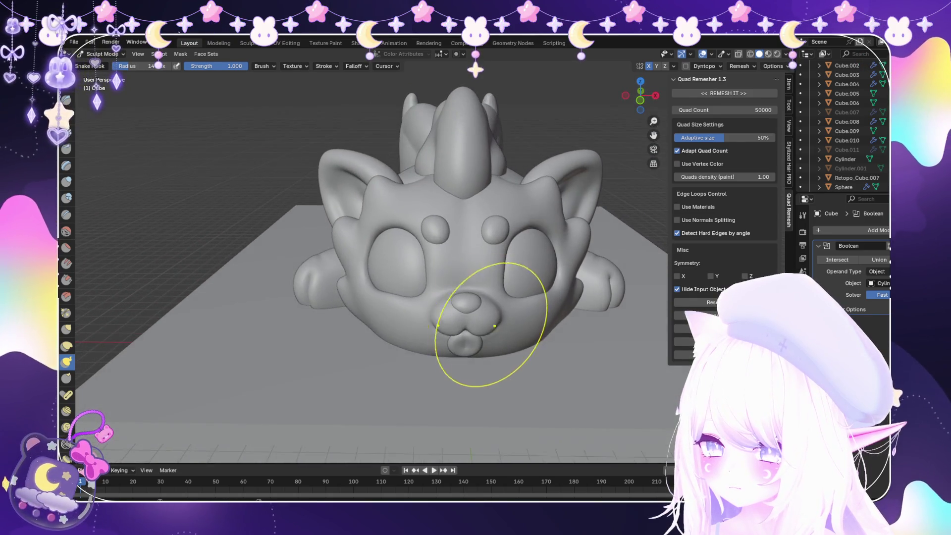
middle_click_drag(526, 334, 475, 421)
scroll(401, 356, "up", 5)
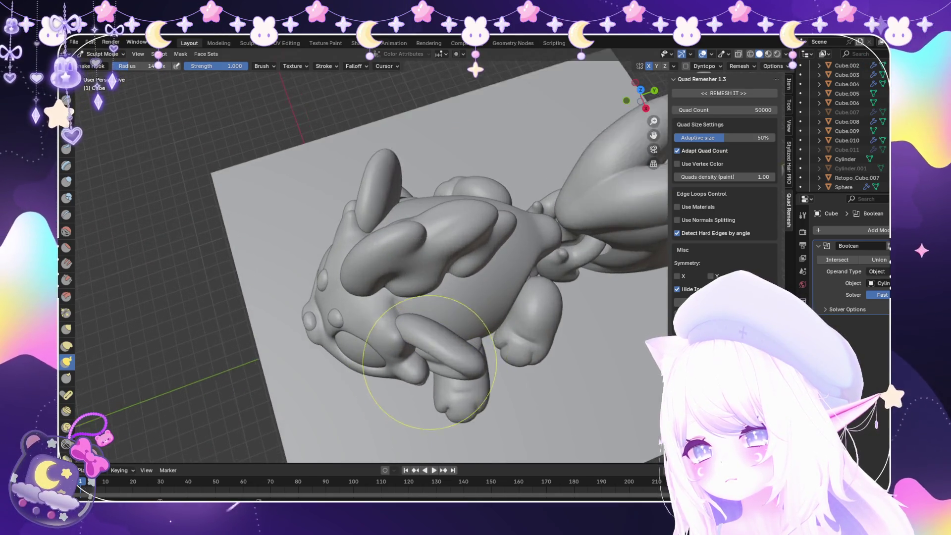
middle_click_drag(399, 400, 382, 361, "shift")
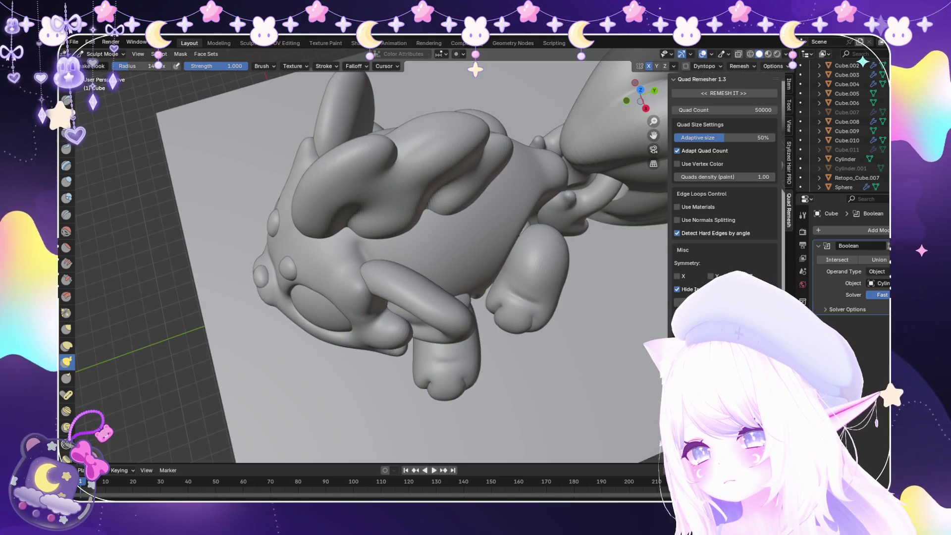
middle_click_drag(385, 302, 371, 195)
middle_click_drag(359, 153, 363, 179, "shift")
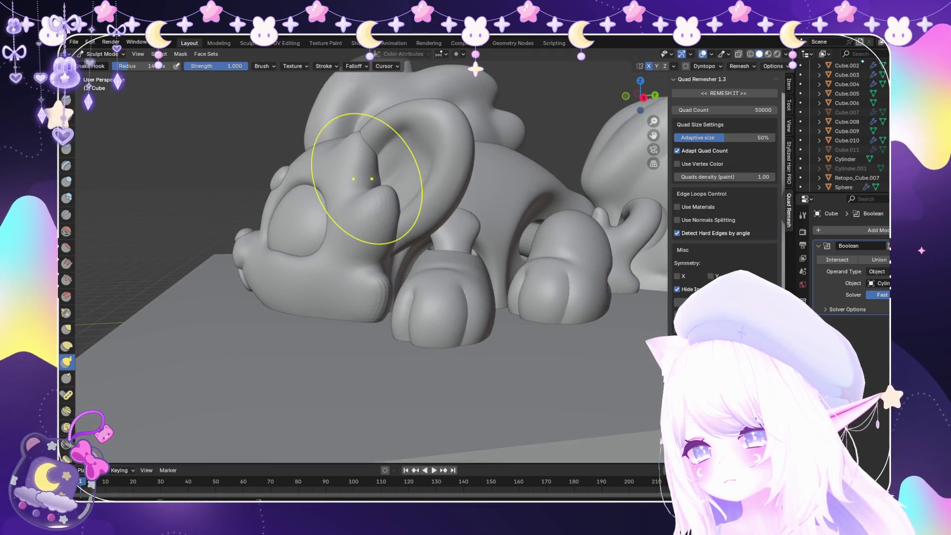
scroll(319, 202, "up", 3)
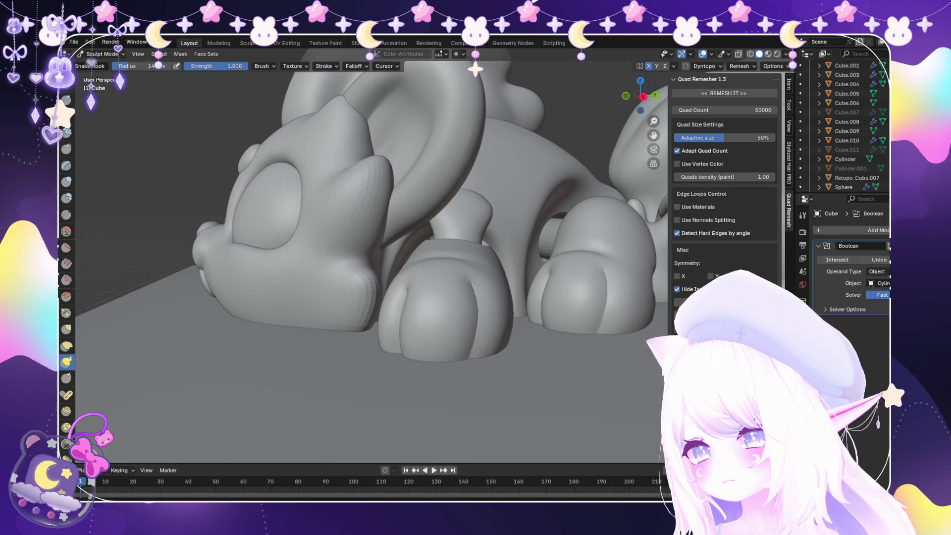
scroll(335, 250, "down", 3)
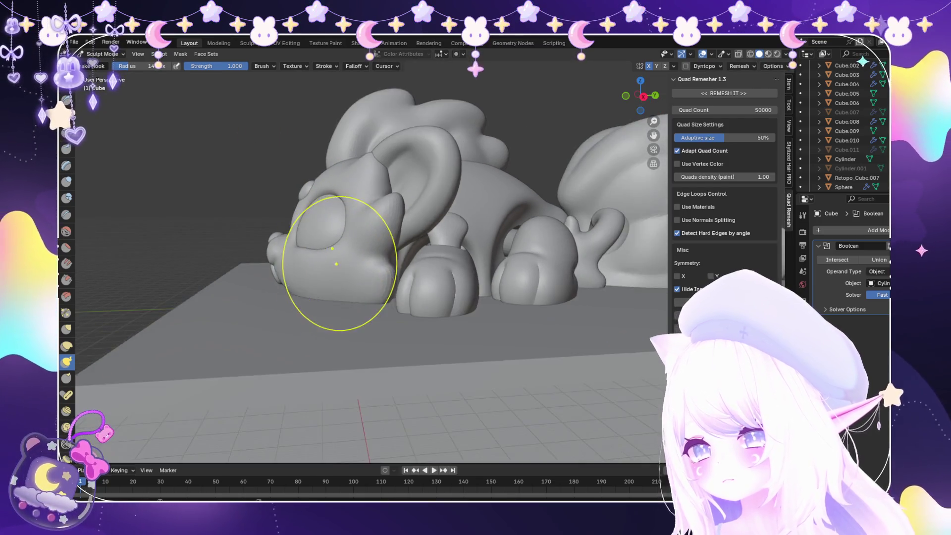
mouse_move(335, 251)
middle_mouse_down()
mouse_move(422, 250)
mouse_move(414, 251)
middle_mouse_up()
scroll(414, 253, "up", 3)
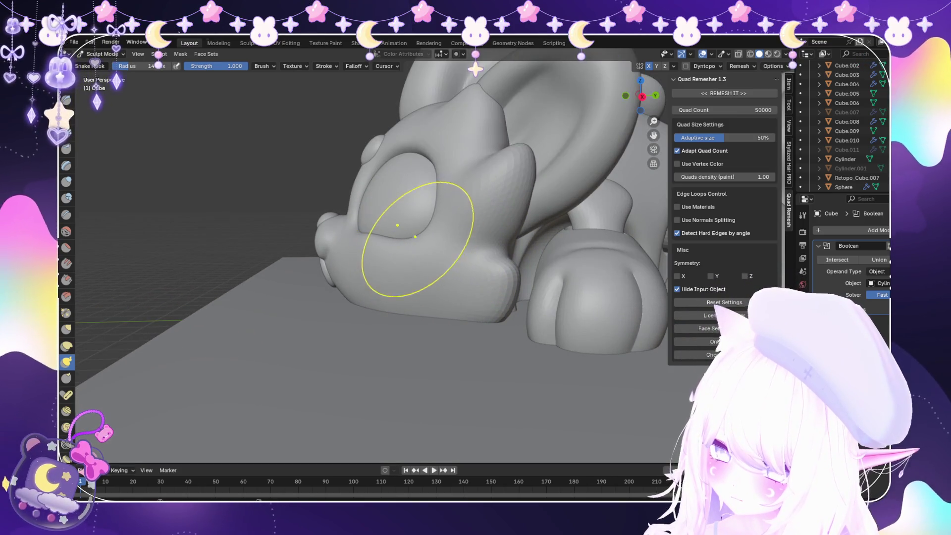
scroll(456, 234, "up", 3)
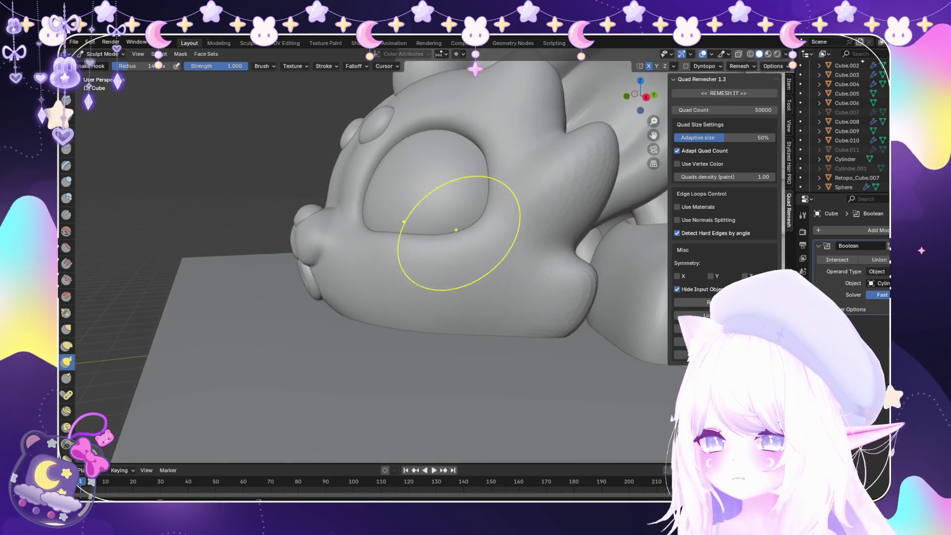
Move in close on the head and eye, turning the face for shaping the sockets
middle_click_drag(478, 206, 548, 194)
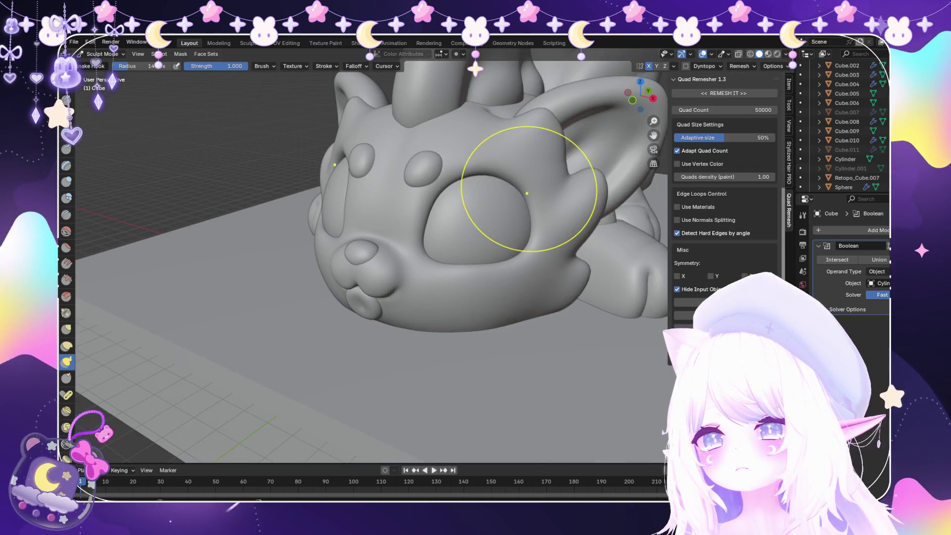
scroll(495, 238, "down", 5)
mouse_move(495, 237)
middle_mouse_down()
mouse_move(498, 287)
mouse_move(508, 228)
mouse_move(446, 234)
mouse_move(477, 232)
mouse_move(473, 239)
middle_mouse_up()
scroll(507, 228, "up", 2)
scroll(445, 233, "up", 3)
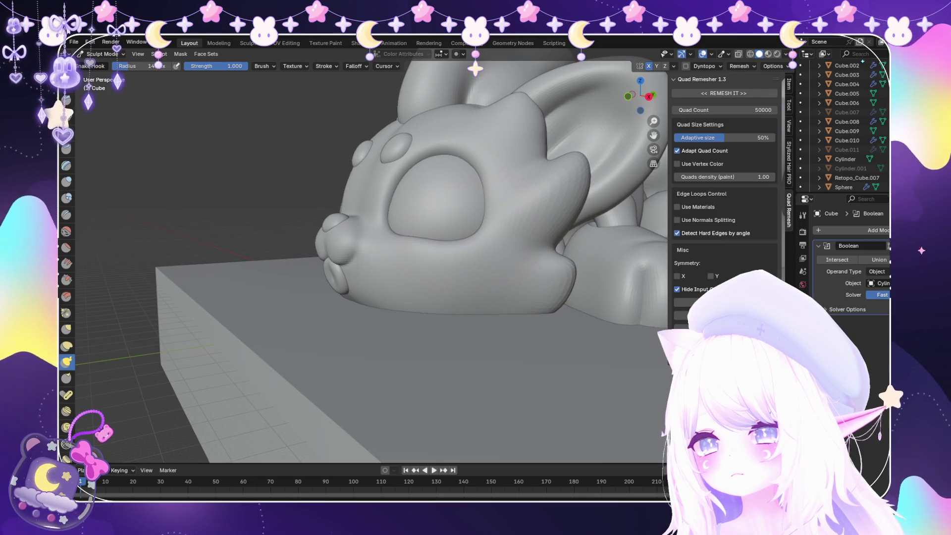
mouse_move(495, 188)
middle_mouse_down()
mouse_move(501, 178)
mouse_move(556, 186)
mouse_move(503, 225)
mouse_move(526, 231)
middle_mouse_up()
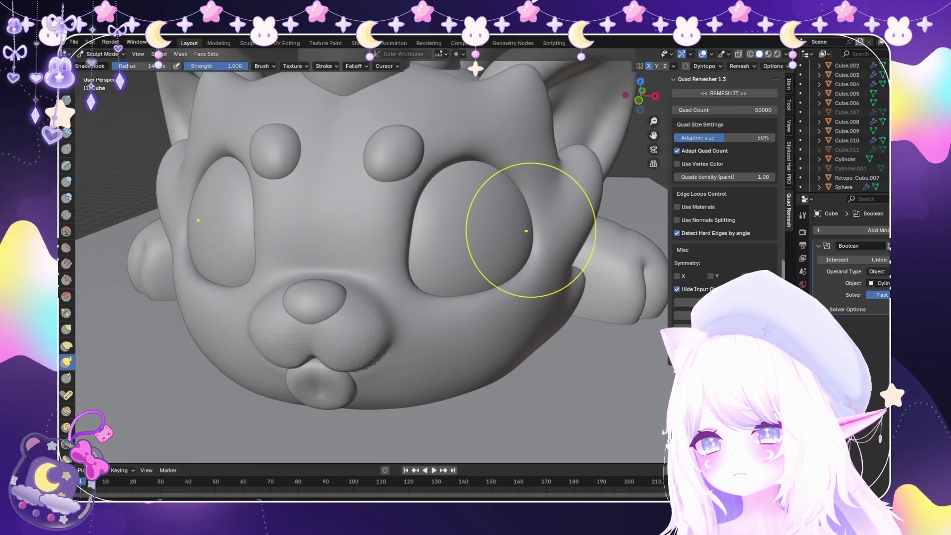
scroll(488, 212, "down", 3)
scroll(497, 216, "up", 4)
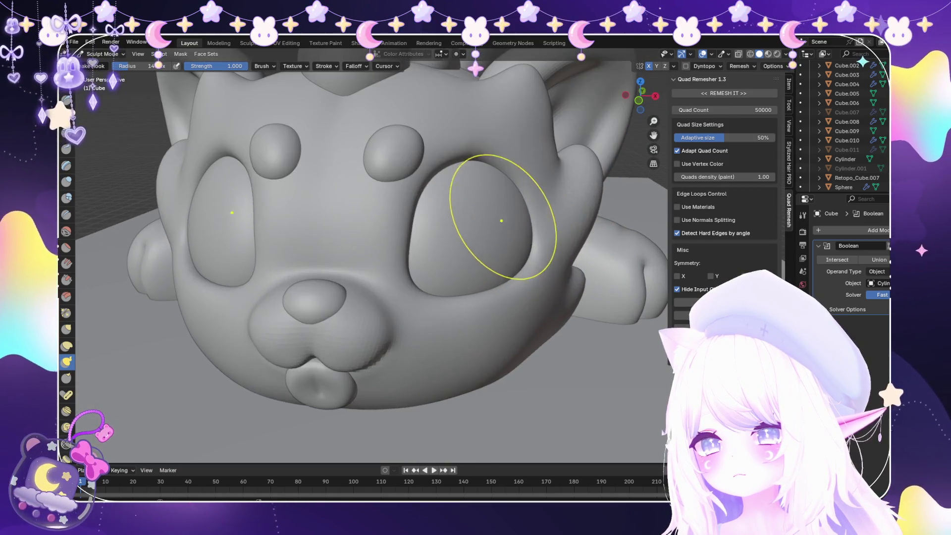
middle_click_drag(498, 188, 509, 186)
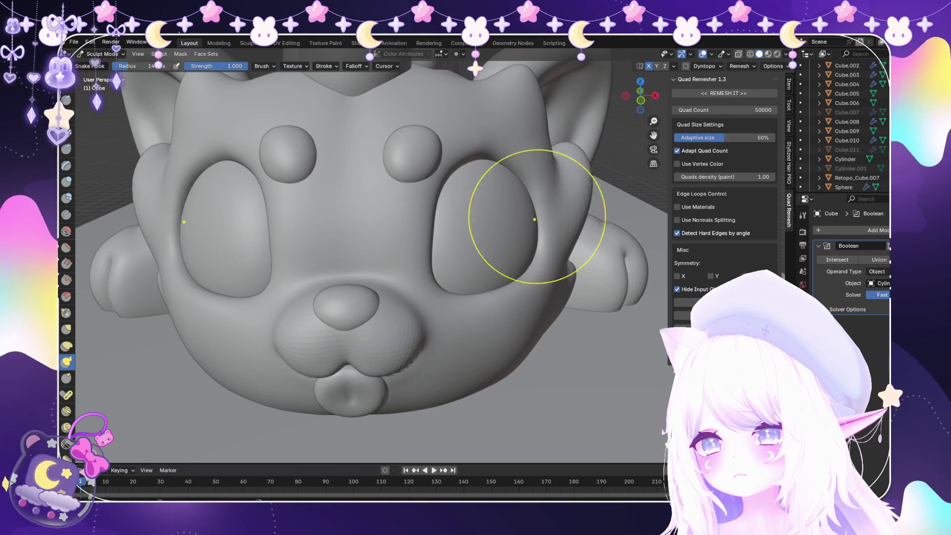
scroll(534, 219, "down", 3)
Frame the right eye from the side and then the front of the face
scroll(570, 223, "up", 3)
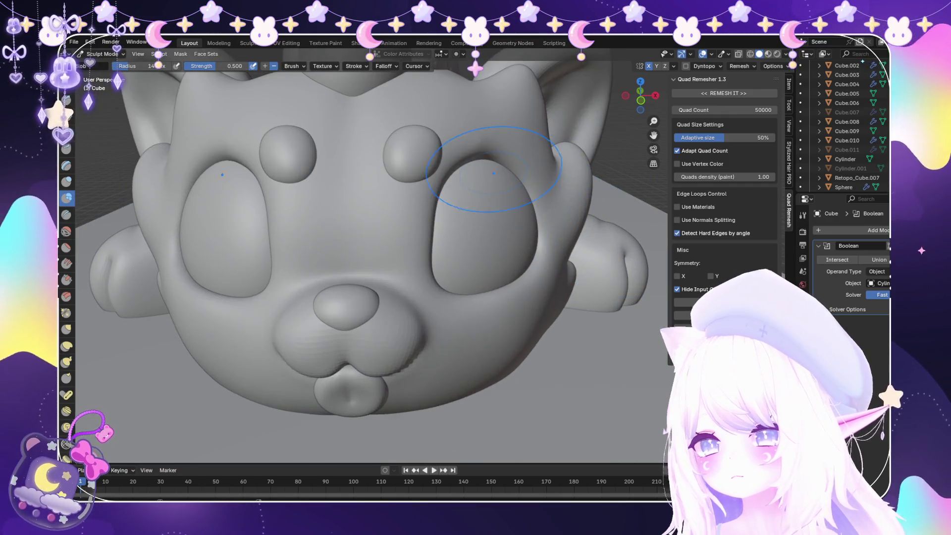
scroll(516, 245, "down", 3)
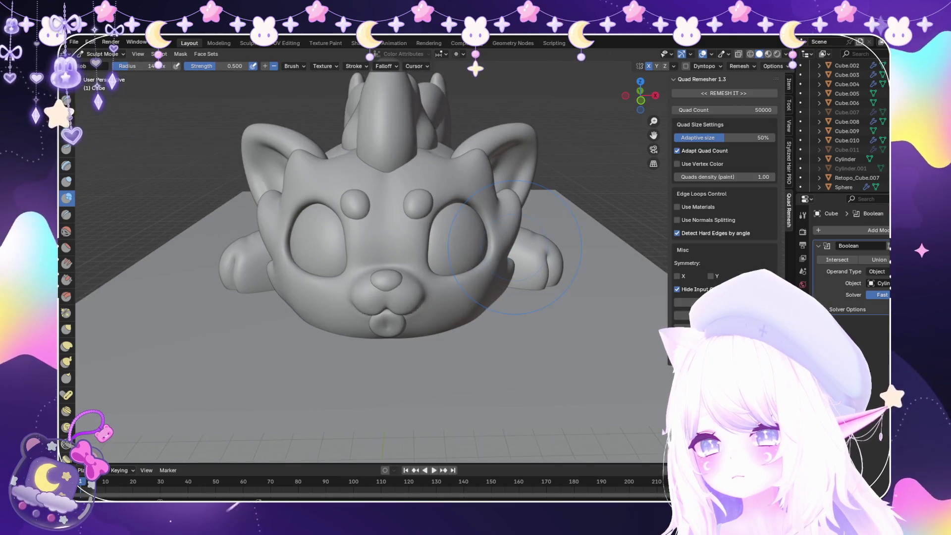
middle_click_drag(514, 247, 488, 233)
scroll(488, 233, "up", 4)
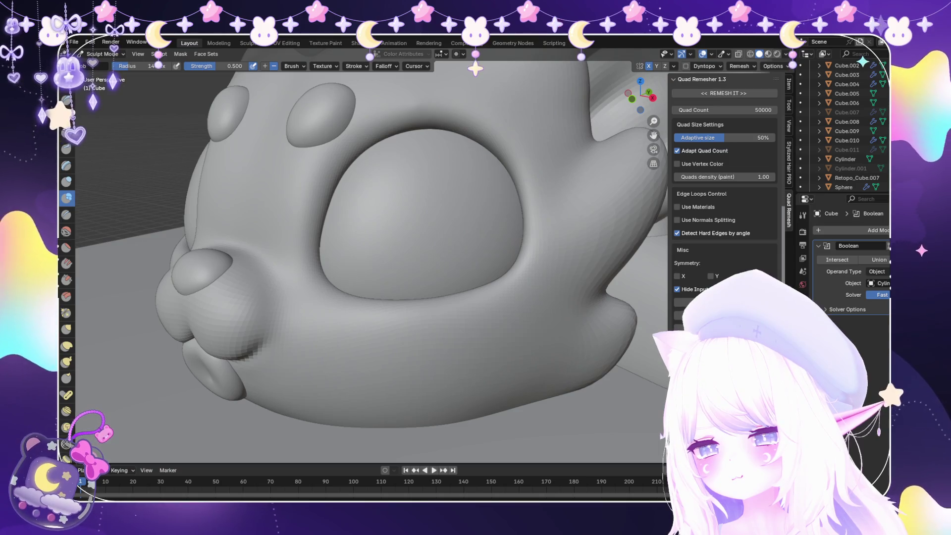
middle_click_drag(495, 208, 503, 151)
scroll(503, 151, "up", 3)
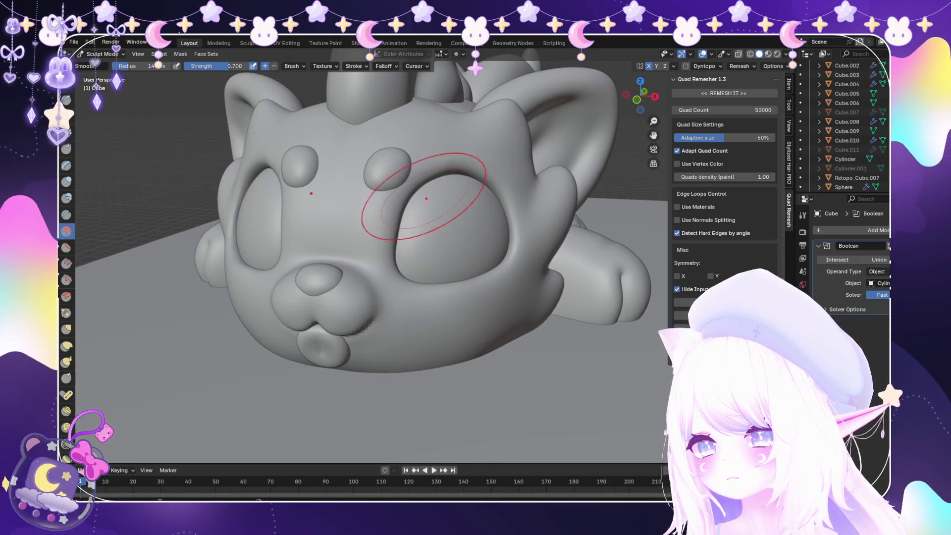
Smooth the eye rims with the Smooth brush, then switch to Snake Hook at 1.000 strength
key("s")
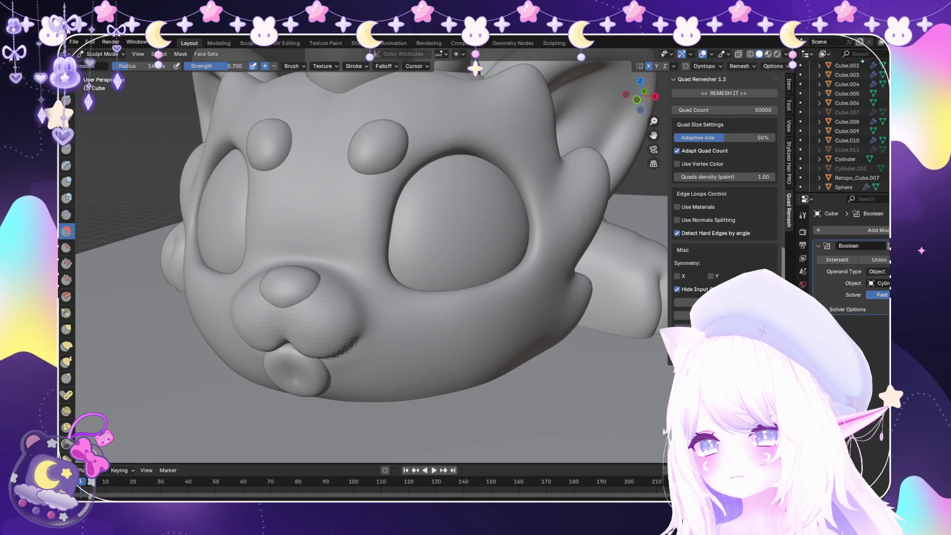
scroll(453, 227, "down", 5)
middle_click_drag(445, 208, 452, 226)
scroll(452, 227, "up", 6)
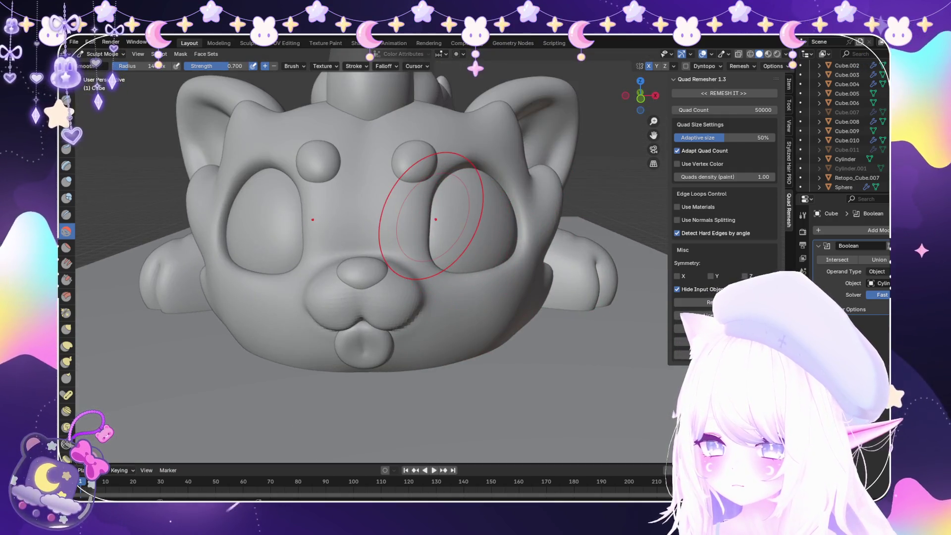
key("k")
scroll(520, 248, "up", 3)
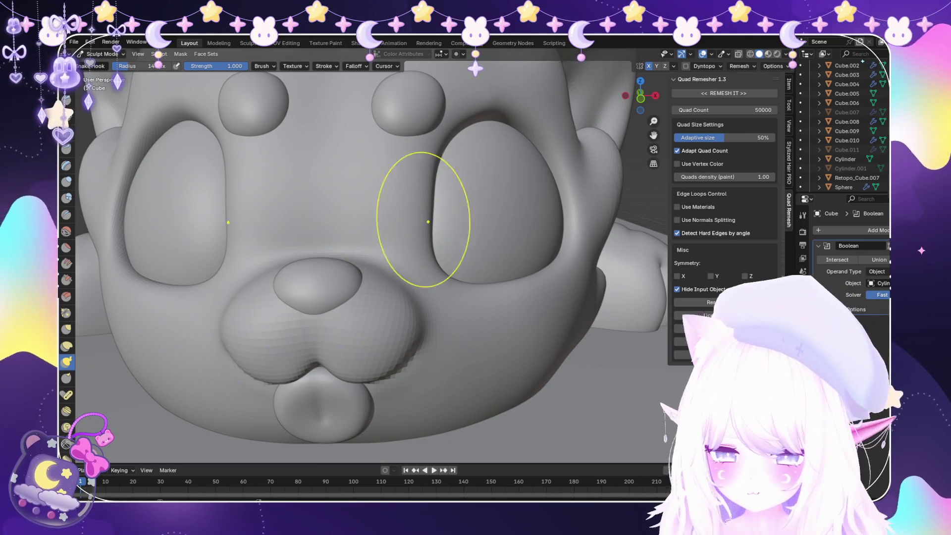
scroll(416, 218, "up", 5)
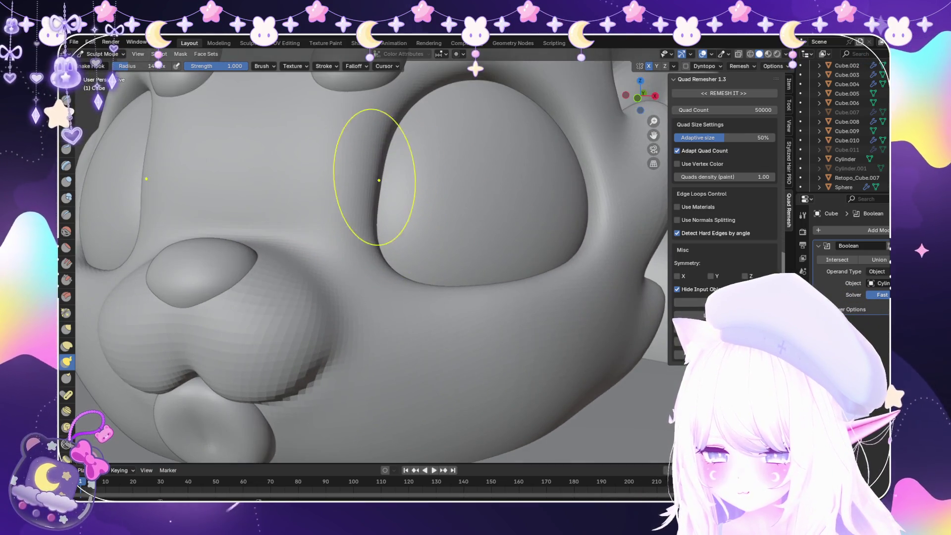
scroll(410, 221, "down", 6)
middle_click_drag(410, 221, 495, 268)
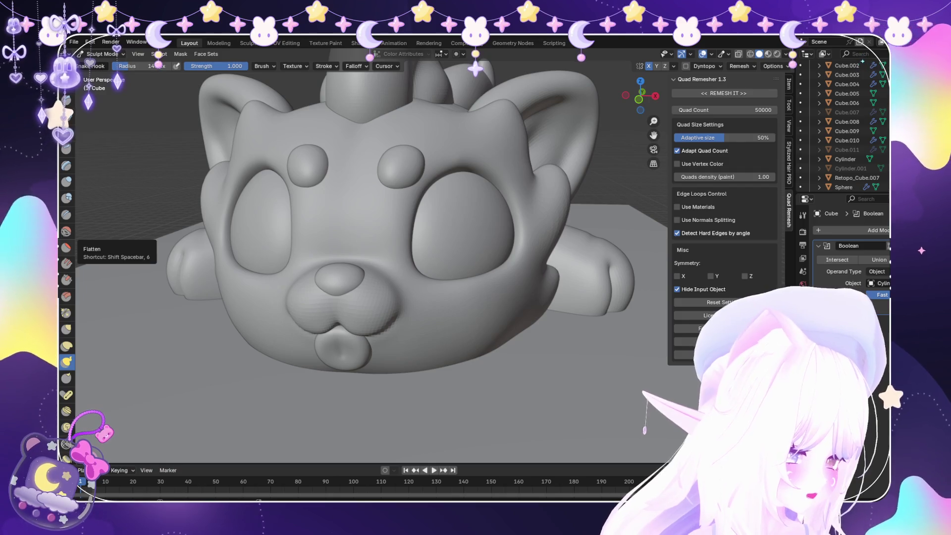
Smooth the surface around the eye sockets with the Smooth brush from side and front views
left_click(66, 231)
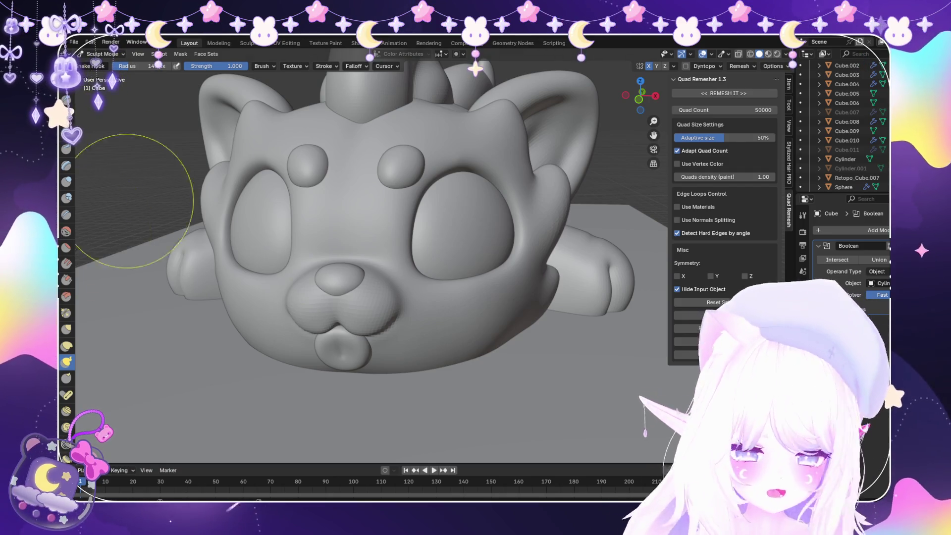
middle_click_drag(195, 248, 297, 208)
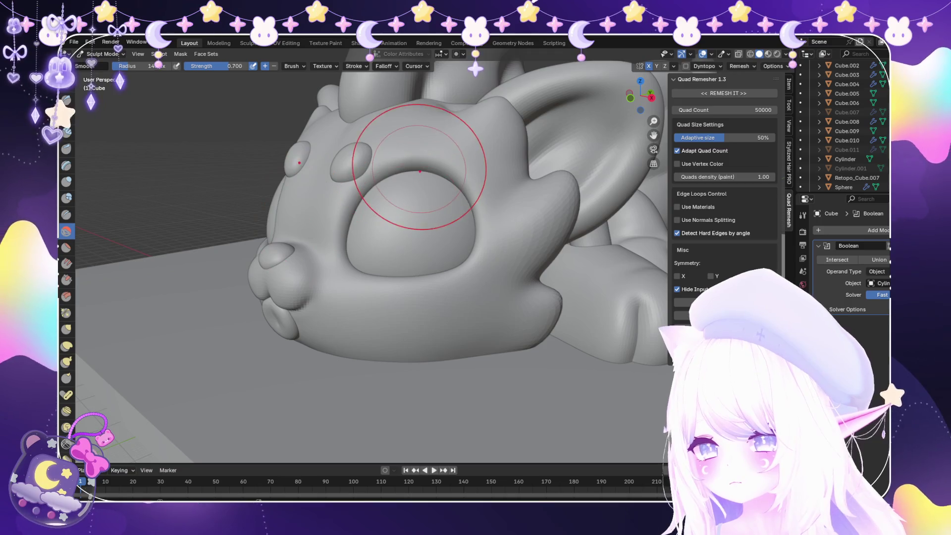
scroll(445, 223, "up", 2)
middle_click_drag(446, 223, 498, 159)
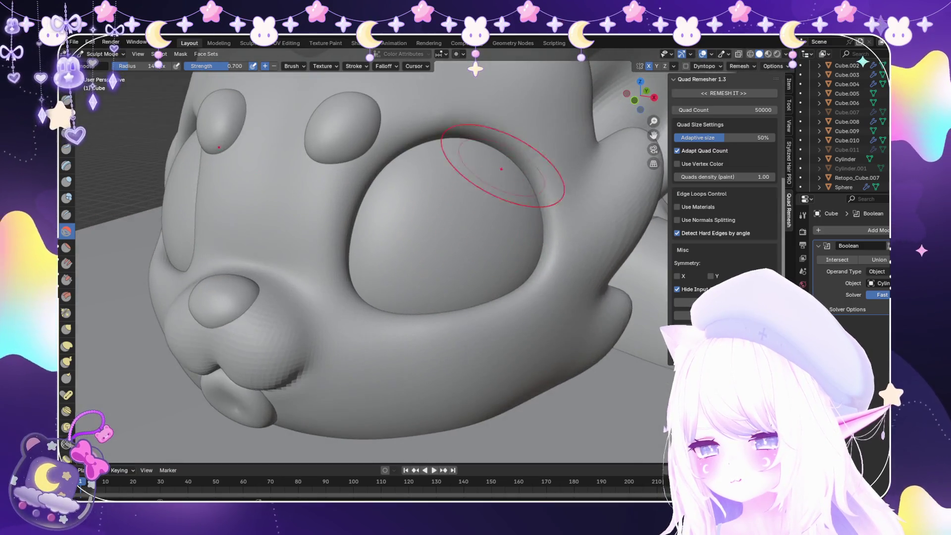
scroll(407, 202, "down", 5)
Tilt and zoom out to view the whole sleeping creature on its base block
mouse_move(407, 202)
middle_mouse_down()
mouse_move(386, 218)
mouse_move(391, 267)
mouse_move(391, 217)
middle_mouse_up()
scroll(386, 233, "down", 3)
scroll(391, 267, "up", 3)
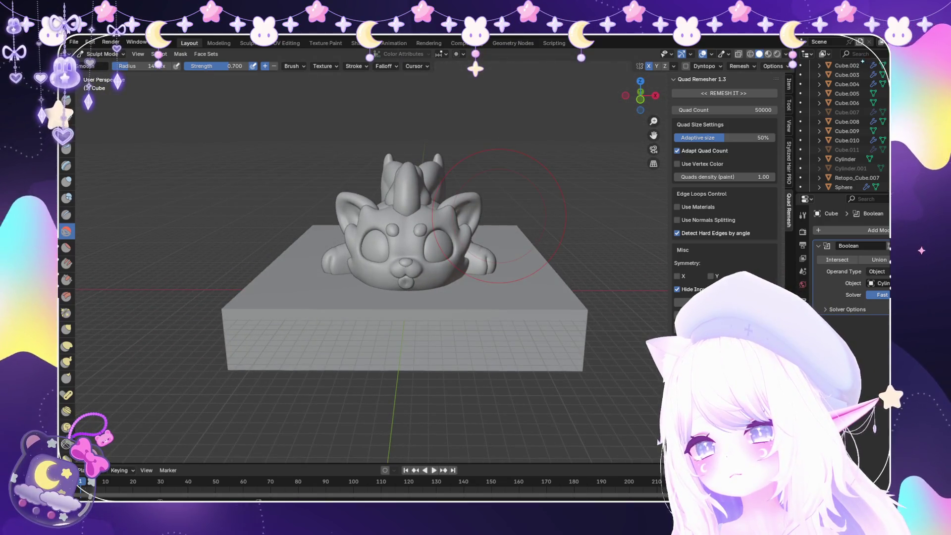
mouse_move(499, 216)
middle_mouse_down()
mouse_move(491, 232)
mouse_move(391, 287)
mouse_move(376, 268)
mouse_move(386, 233)
mouse_move(396, 247)
mouse_move(407, 216)
mouse_move(371, 244)
mouse_move(403, 233)
mouse_move(391, 233)
middle_mouse_up()
left_click(99, 53)
left_click(102, 65)
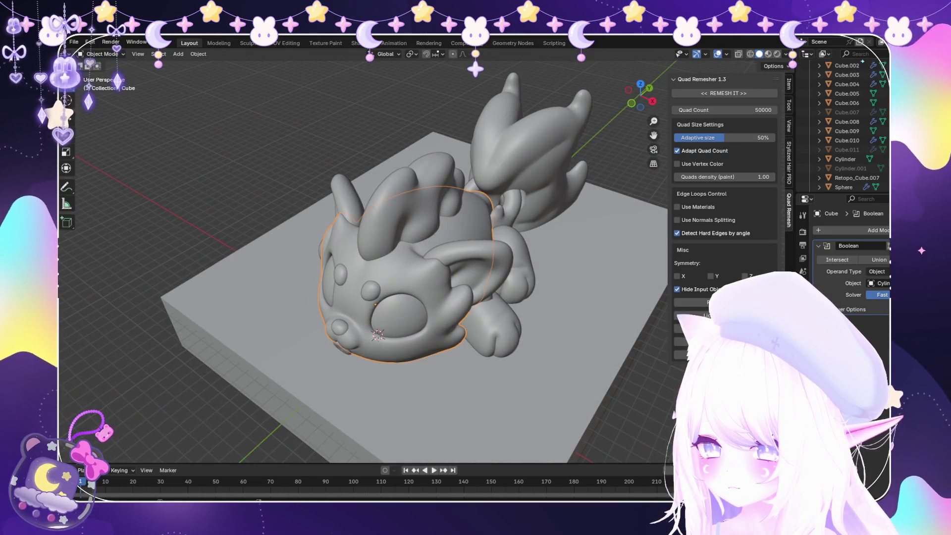
left_click(102, 53)
left_click(105, 85)
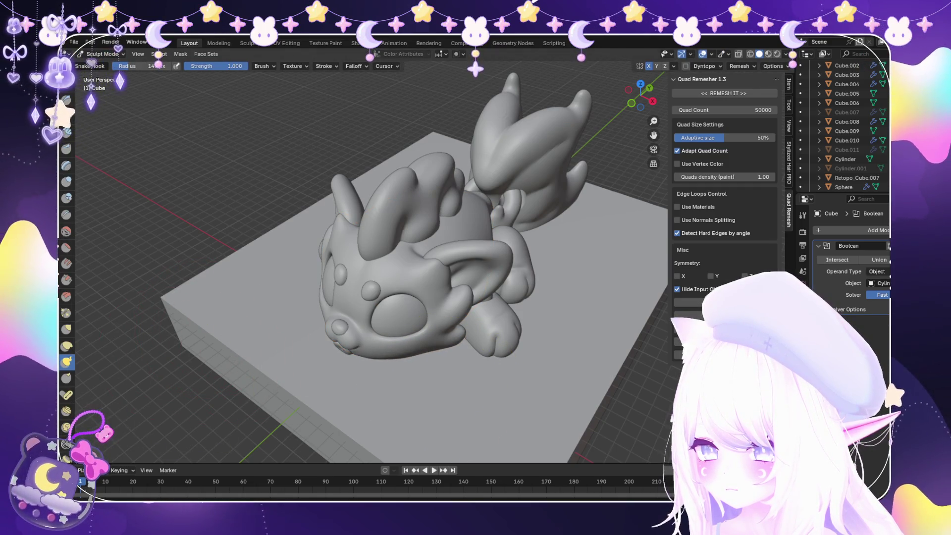
mouse_move(406, 341)
middle_mouse_down()
mouse_move(445, 337)
mouse_move(456, 371)
mouse_move(397, 361)
mouse_move(452, 353)
middle_mouse_up()
Switch to the Blob brush at 0.500 strength and puff up the head's underside near the base
left_click(67, 197)
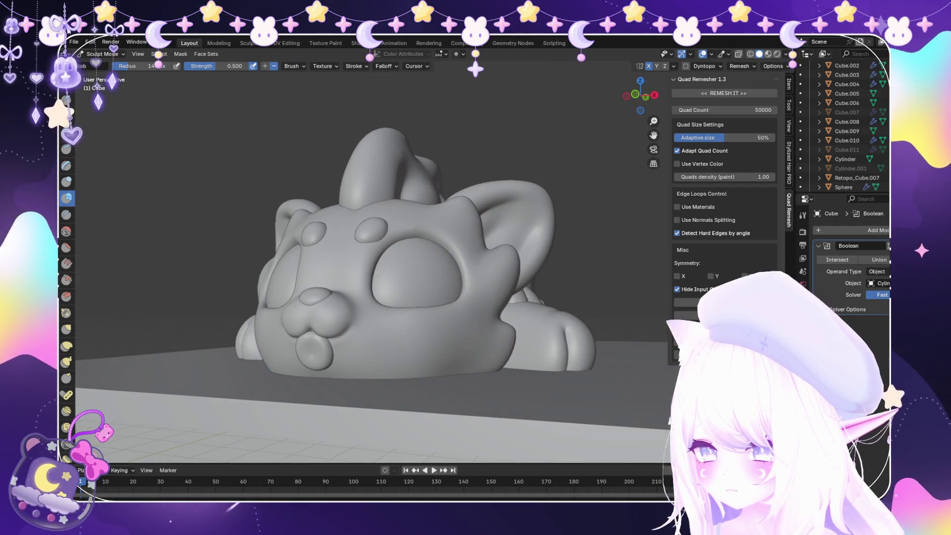
mouse_move(382, 403)
middle_mouse_down()
mouse_move(410, 350)
mouse_move(403, 340)
middle_mouse_up()
mouse_move(393, 403)
middle_mouse_down()
mouse_move(393, 350)
mouse_move(340, 375)
middle_mouse_up()
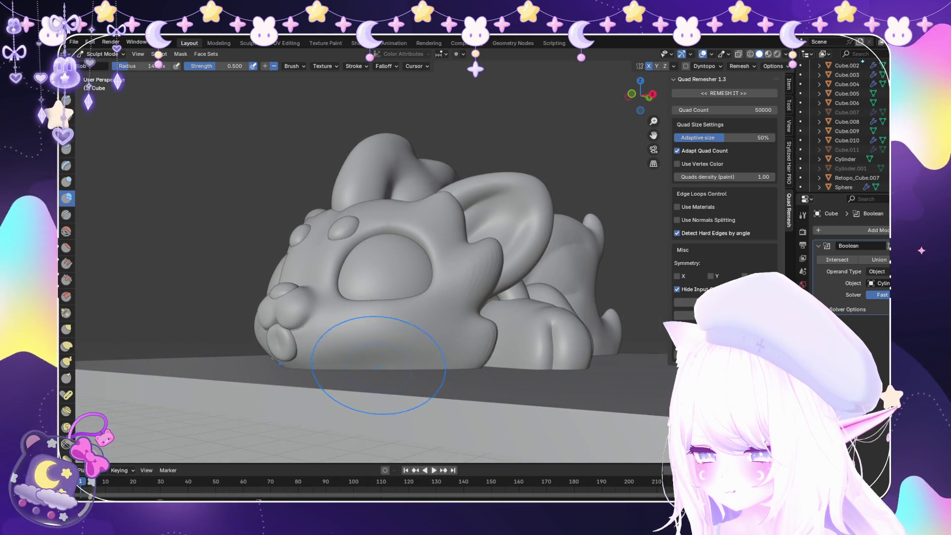
middle_click_drag(403, 372, 442, 359)
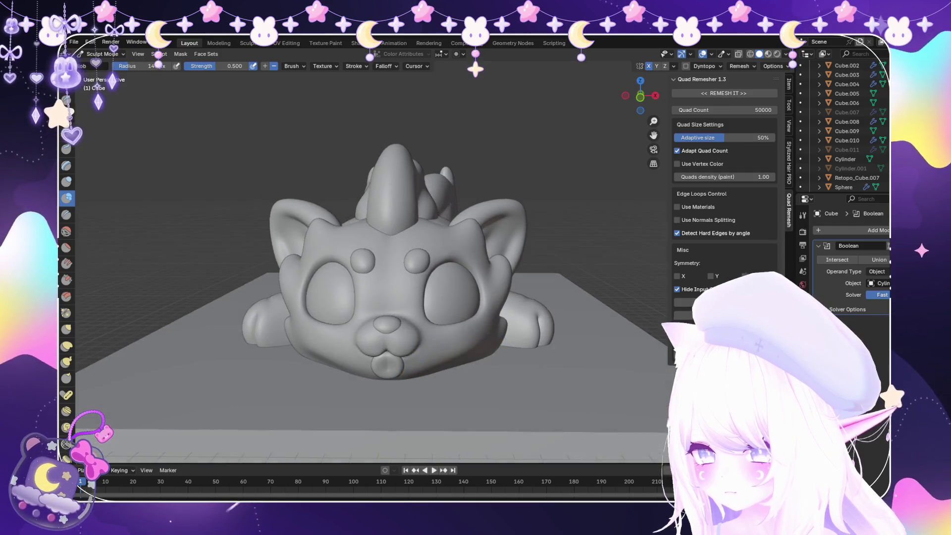
middle_click_drag(437, 396, 437, 369)
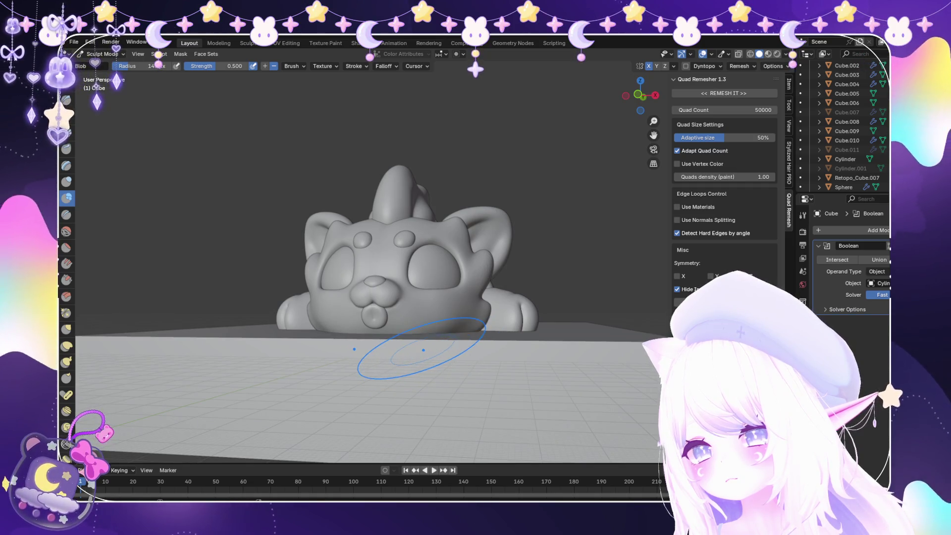
mouse_move(434, 366)
middle_mouse_down()
mouse_move(406, 410)
mouse_move(339, 333)
middle_mouse_up()
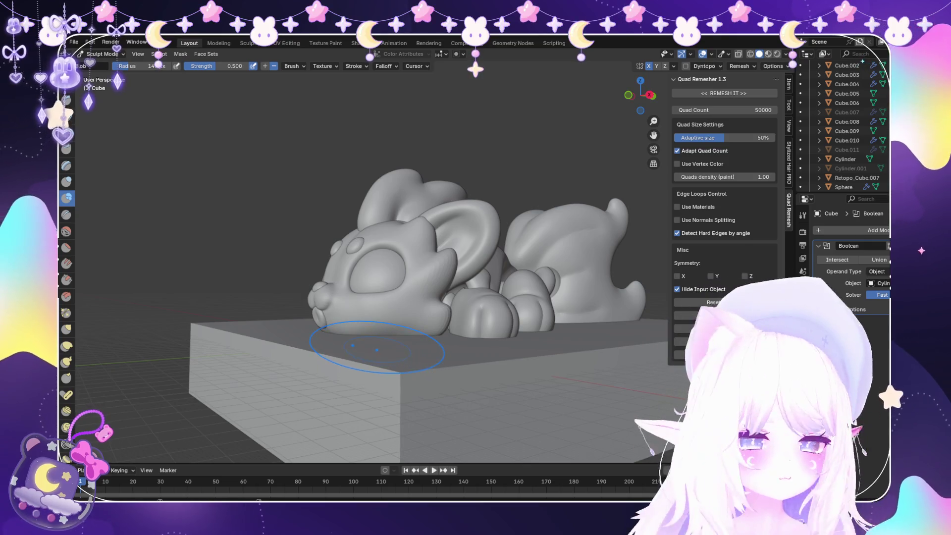
scroll(339, 335, "up", 2)
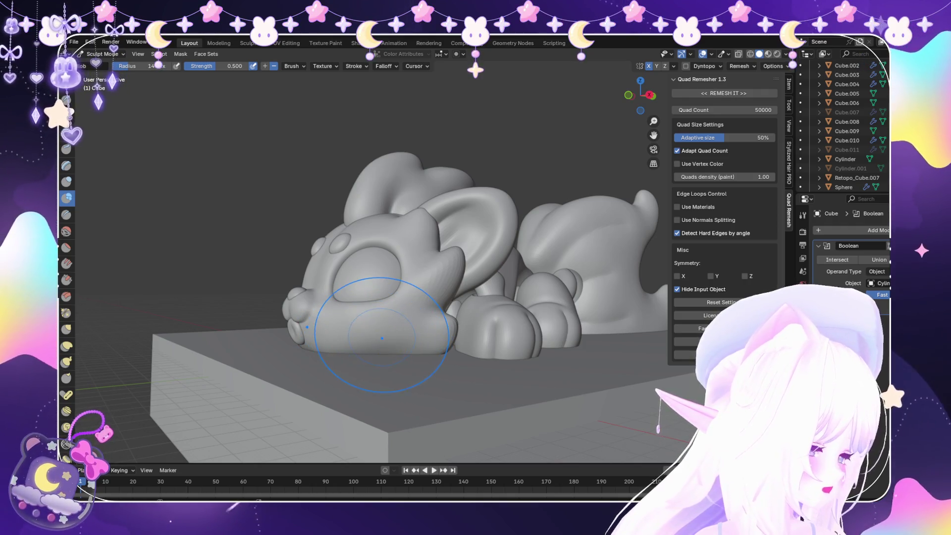
Level the view on the box front and switch to the Smooth brush
middle_click_drag(386, 393, 393, 340)
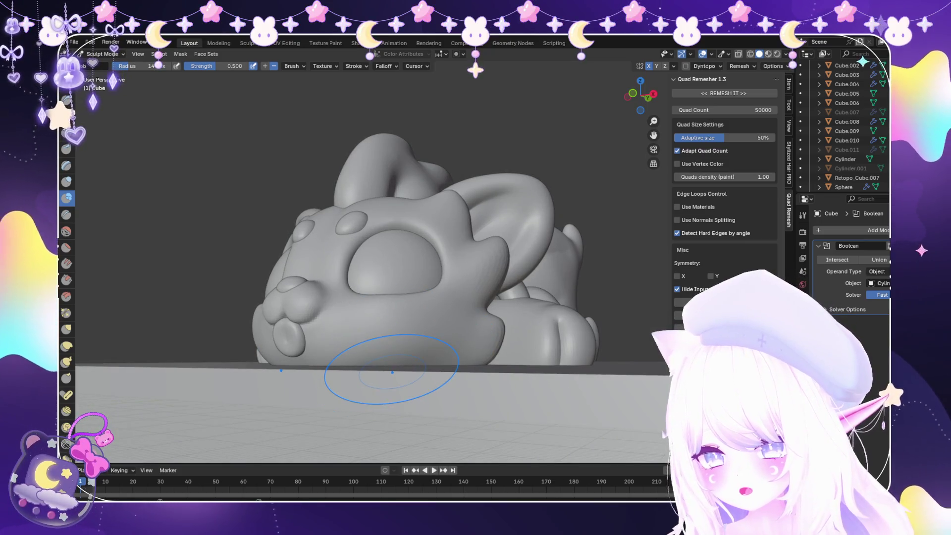
middle_click_drag(382, 378, 382, 365)
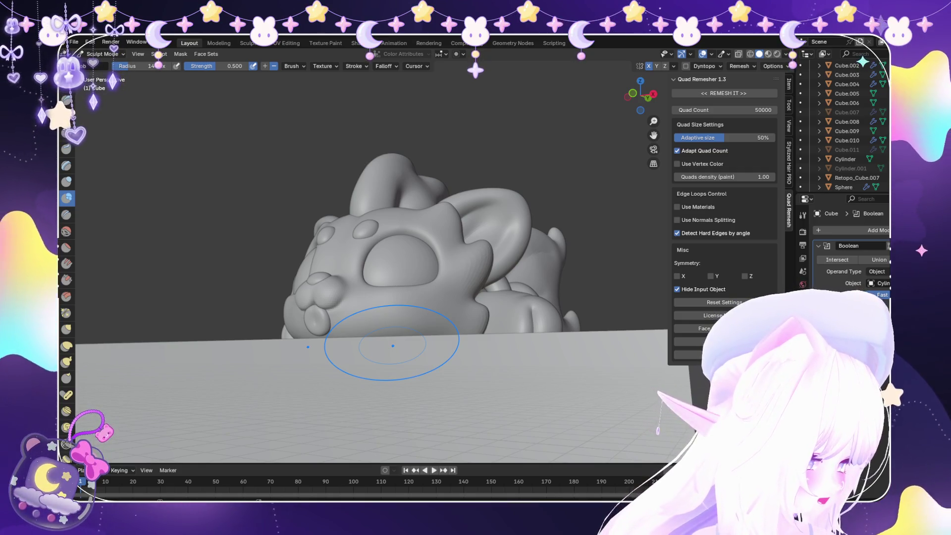
mouse_move(391, 346)
middle_mouse_down()
mouse_move(396, 334)
mouse_move(386, 350)
mouse_move(430, 394)
mouse_move(352, 366)
mouse_move(292, 327)
middle_mouse_up()
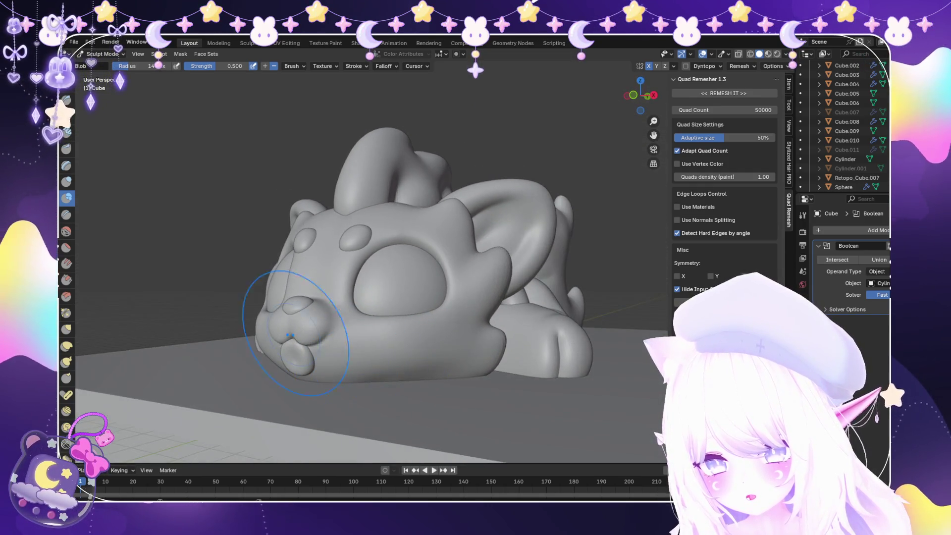
key("s")
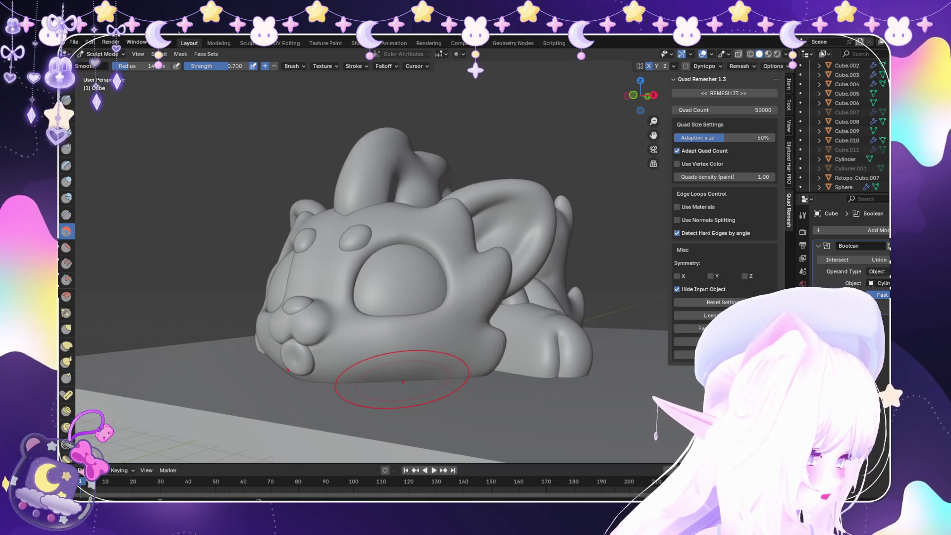
scroll(435, 445, "down", 3)
mouse_move(431, 460)
middle_mouse_down()
mouse_move(457, 385)
mouse_move(424, 320)
middle_mouse_up()
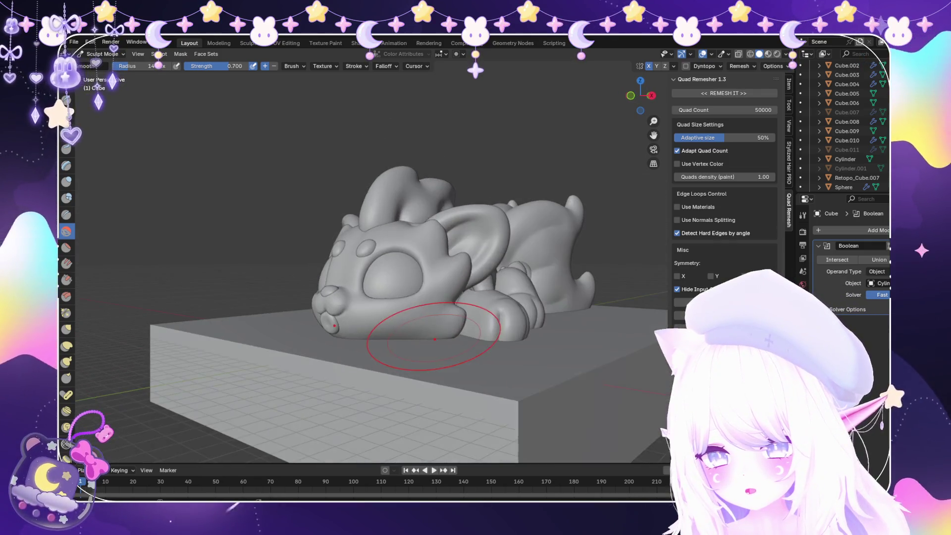
scroll(446, 327, "up", 3)
scroll(451, 343, "up", 2)
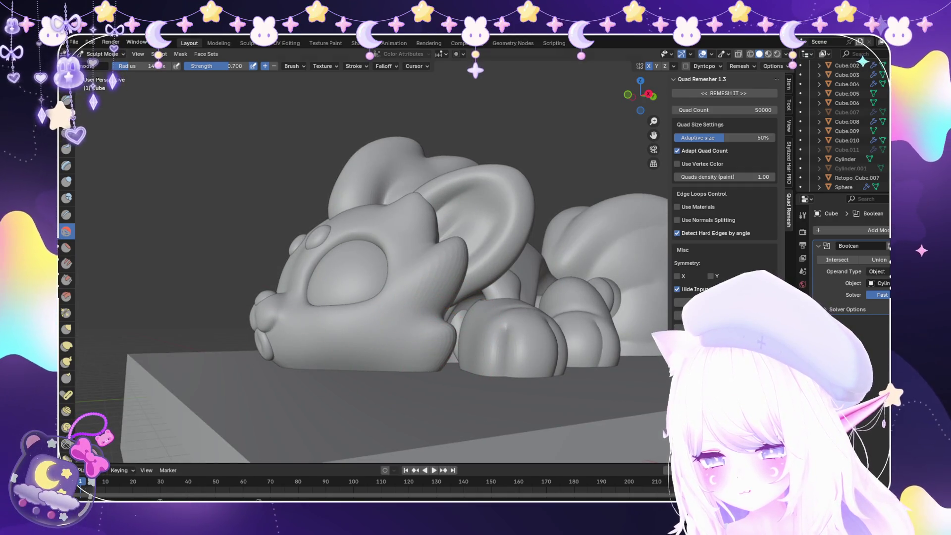
Briefly pick Blob, then return to the Smooth brush at 0.700 and soften the cheeks beside the muzzle
left_click(67, 198)
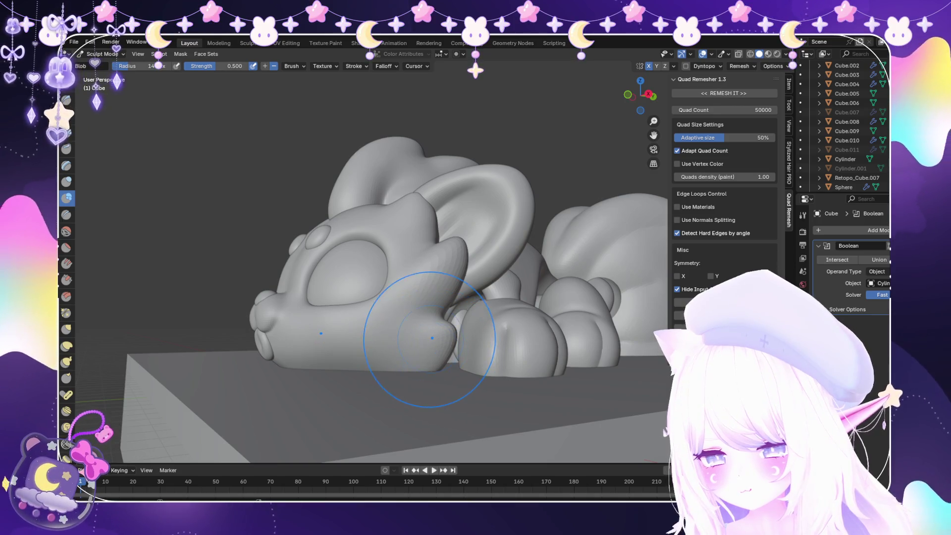
mouse_move(436, 340)
middle_mouse_down()
mouse_move(500, 343)
mouse_move(361, 350)
middle_mouse_up()
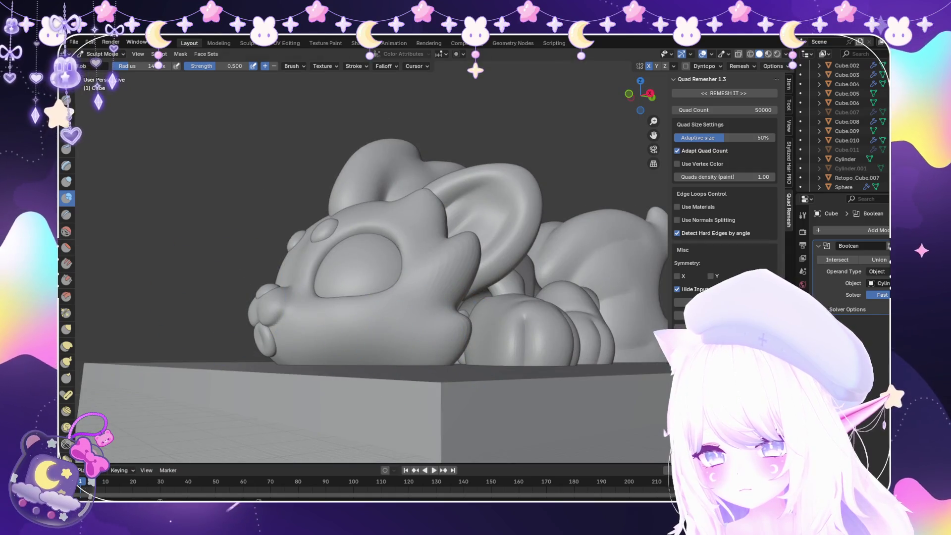
key("shift+s")
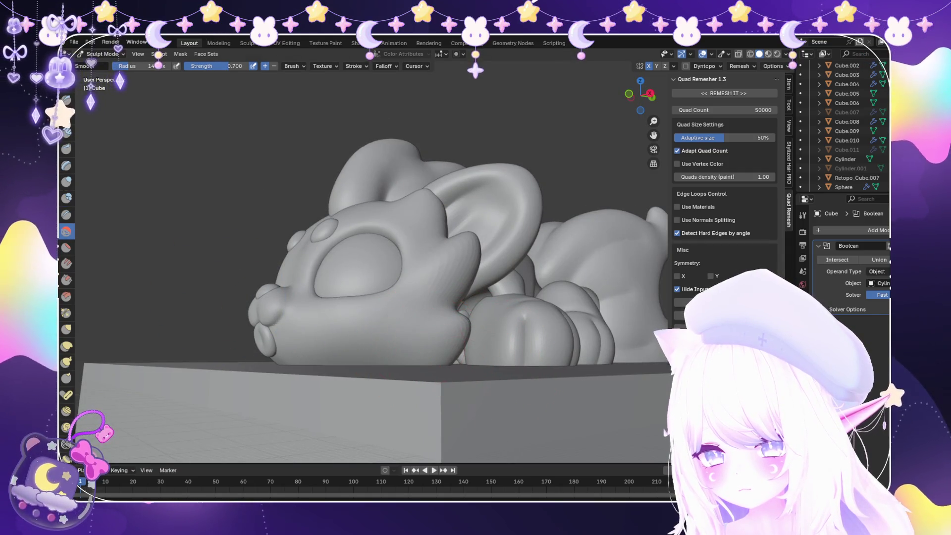
mouse_move(327, 368)
middle_mouse_down()
mouse_move(464, 371)
mouse_move(456, 353)
middle_mouse_up()
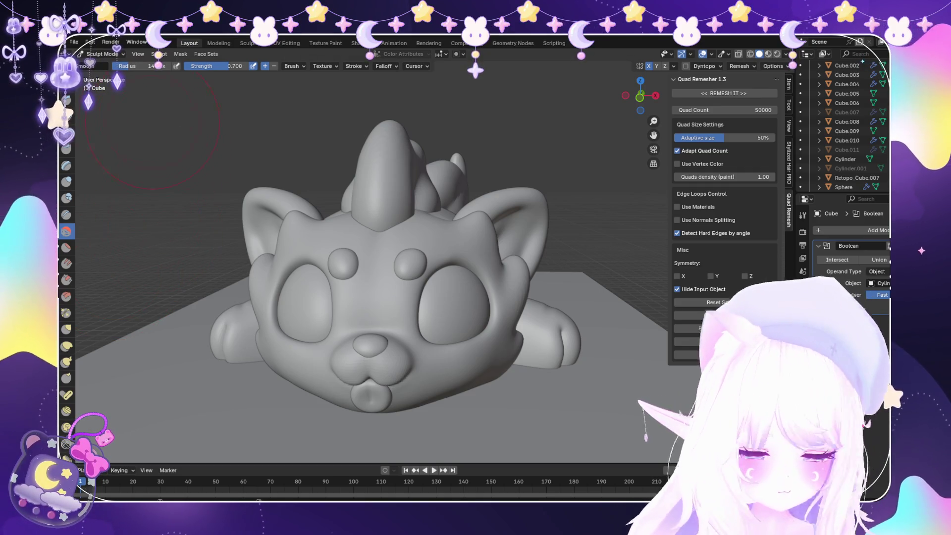
left_click(105, 65)
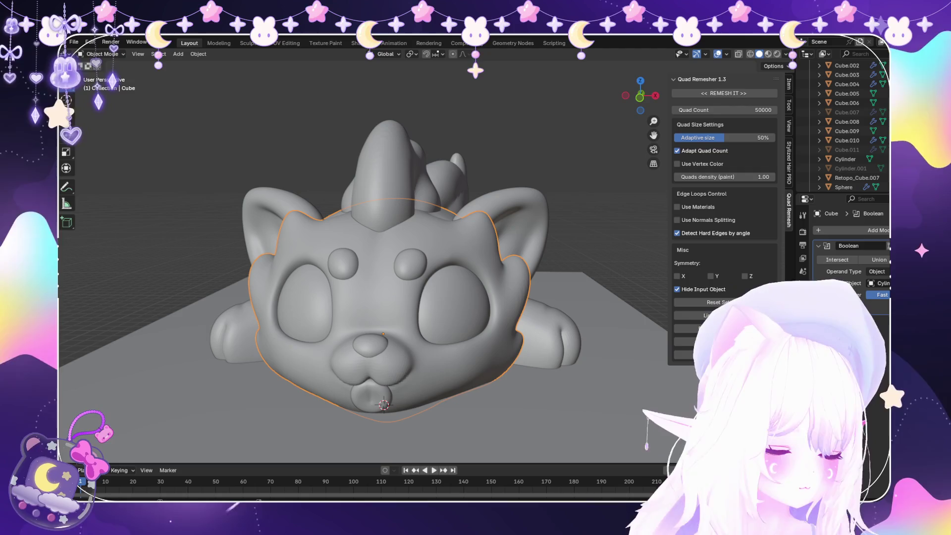
scroll(361, 257, "down", 4)
middle_click_drag(361, 257, 495, 253)
scroll(436, 258, "up", 4)
scroll(495, 252, "up", 3)
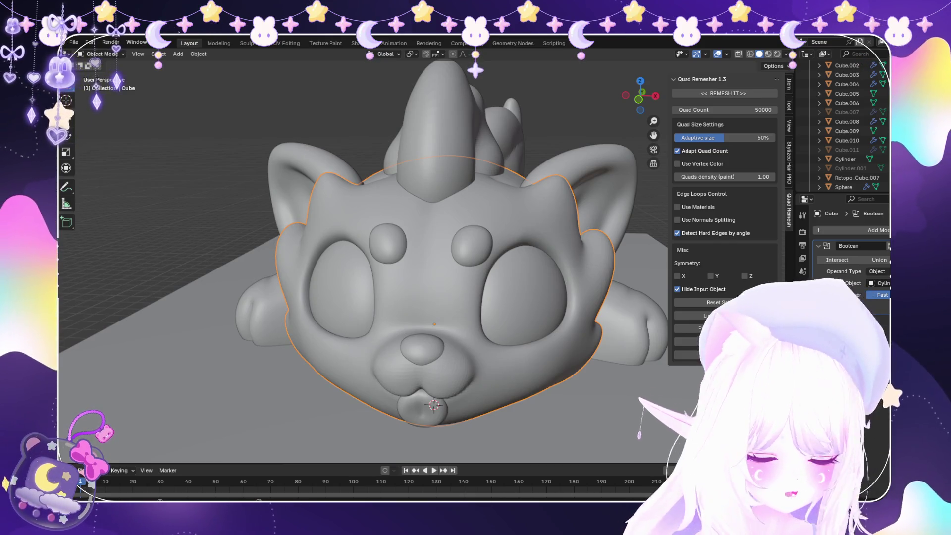
left_click(101, 53)
left_click(104, 86)
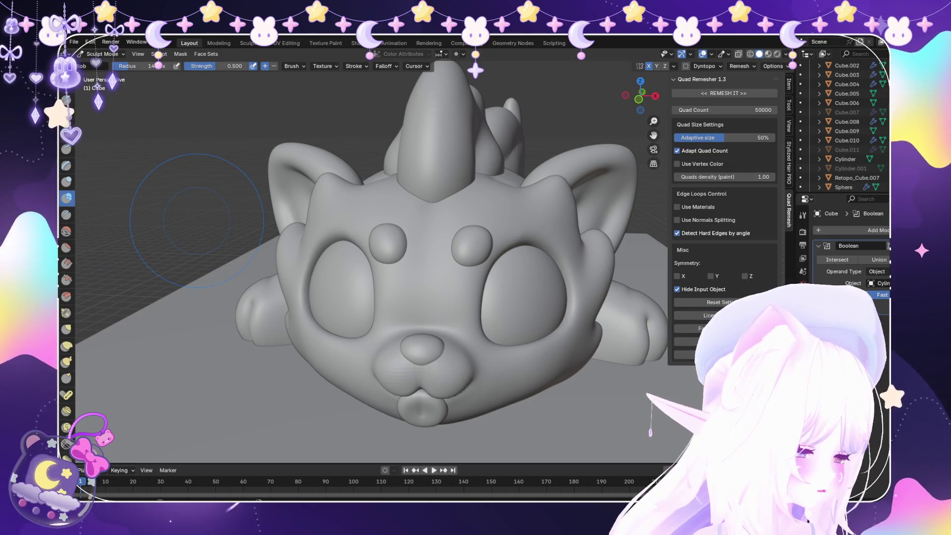
scroll(460, 243, "up", 3)
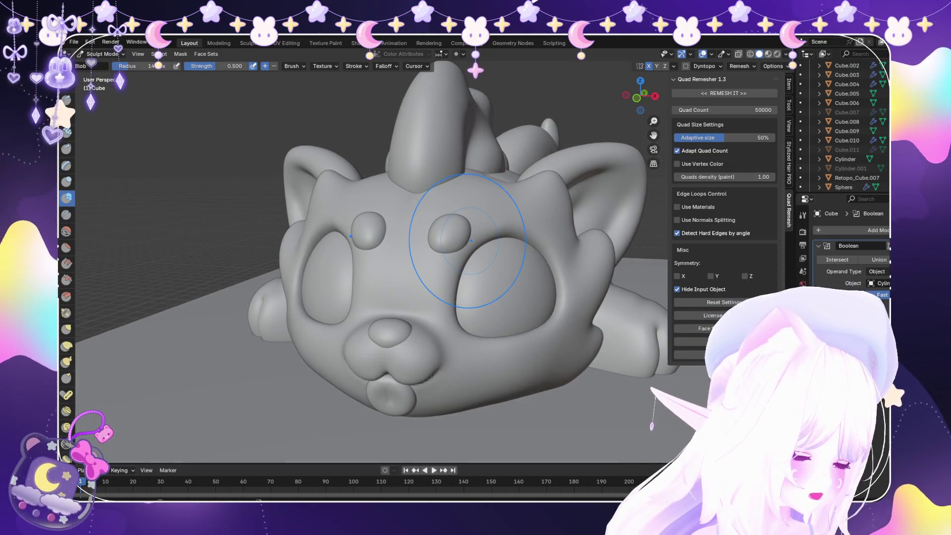
middle_click_drag(470, 241, 339, 233)
scroll(340, 233, "down", 5)
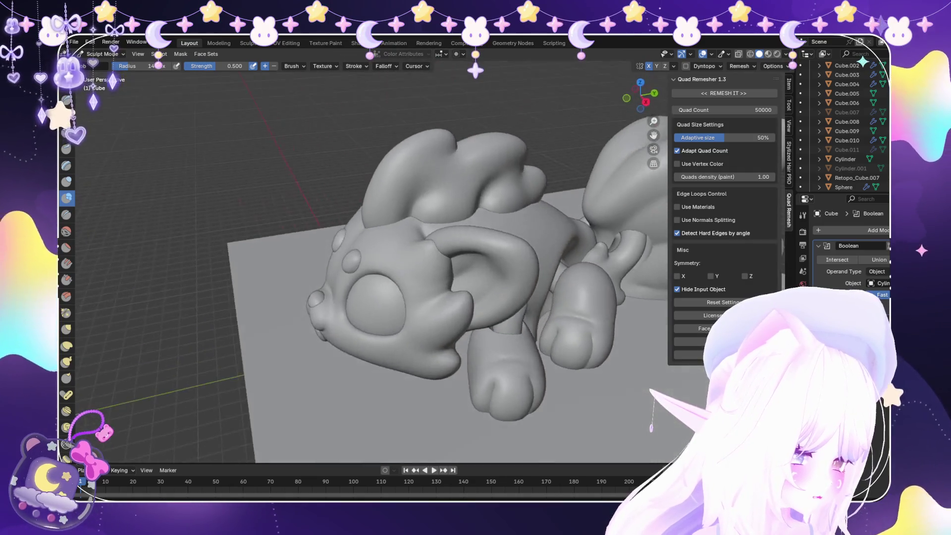
middle_click_drag(473, 257, 372, 251)
scroll(371, 251, "up", 4)
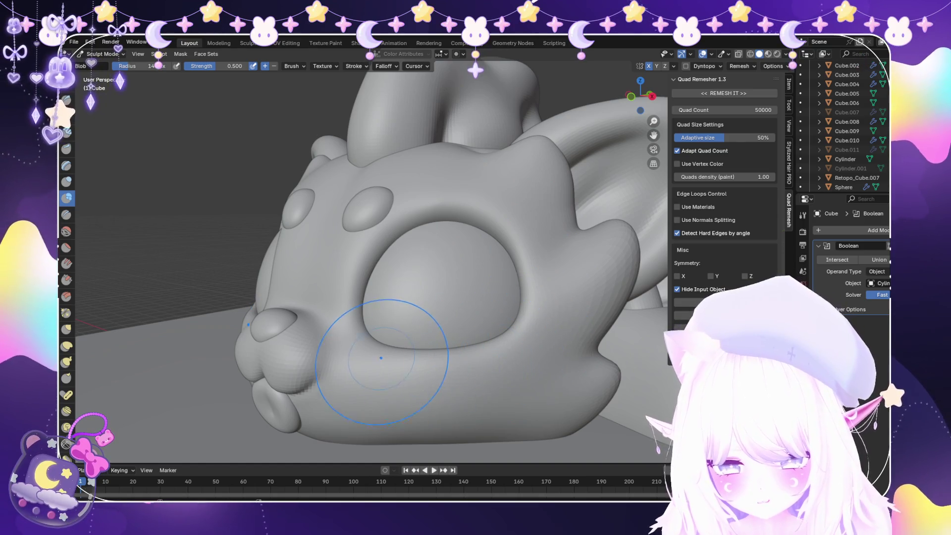
mouse_move(549, 339)
middle_mouse_down()
mouse_move(604, 280)
mouse_move(557, 314)
middle_mouse_up()
middle_click_drag(520, 346, 501, 304)
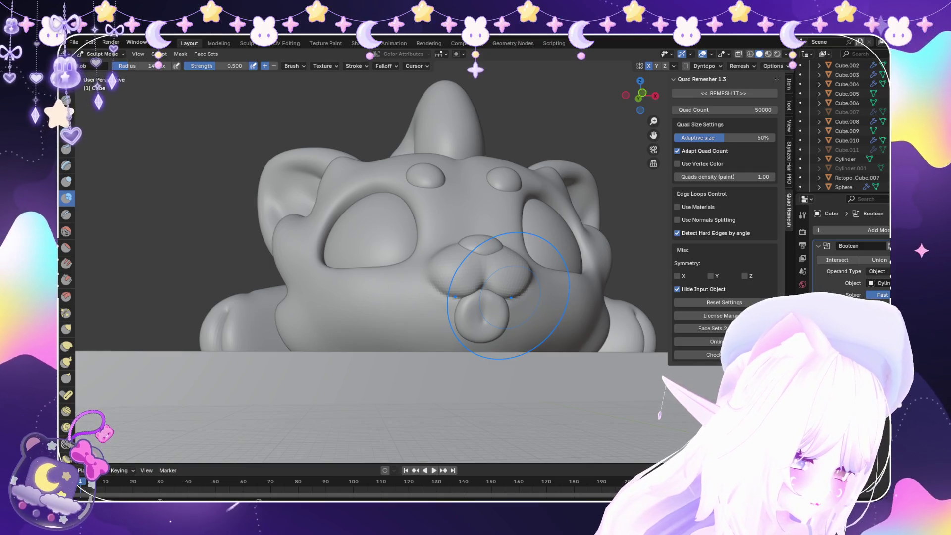
middle_click_drag(503, 339, 466, 367)
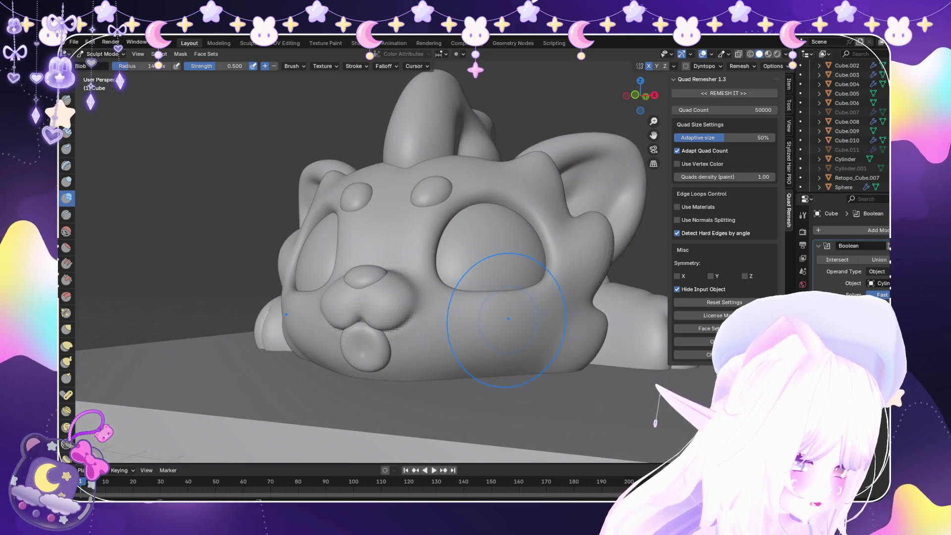
mouse_move(508, 319)
middle_mouse_down()
mouse_move(460, 312)
mouse_move(429, 329)
mouse_move(439, 350)
middle_mouse_up()
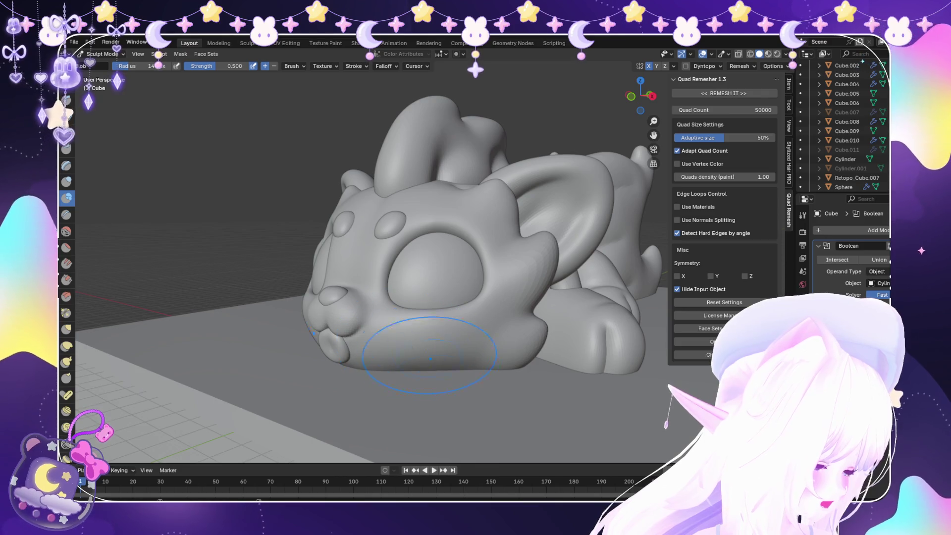
scroll(456, 388, "up", 2)
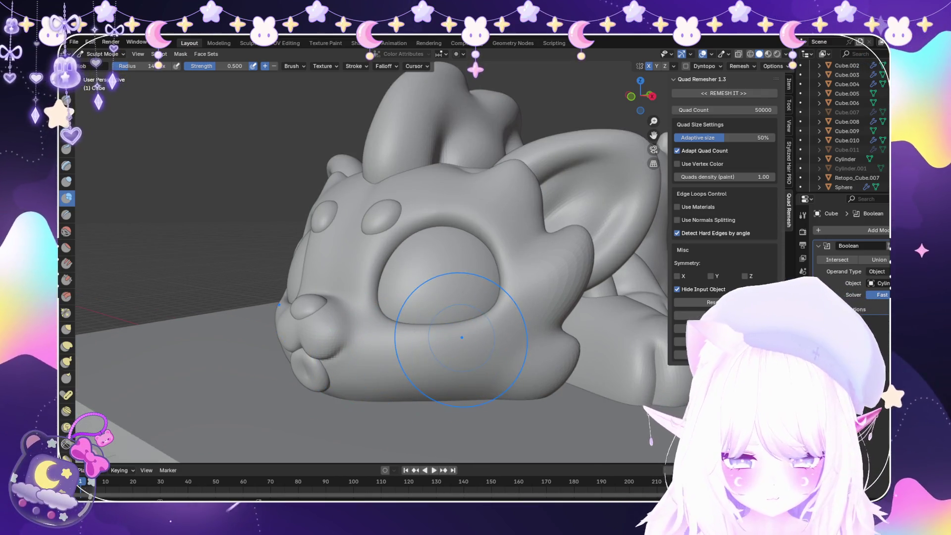
middle_click_drag(448, 346, 525, 287)
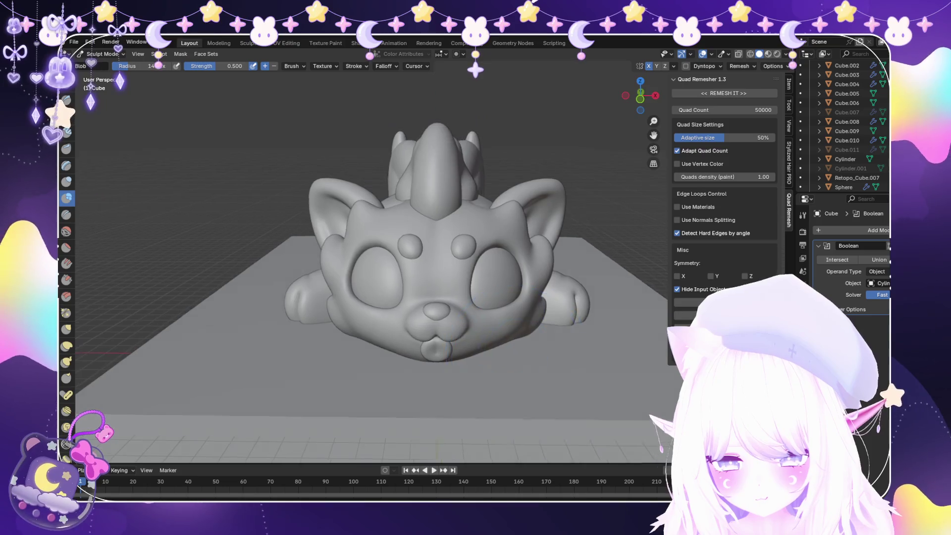
scroll(435, 247, "down", 3)
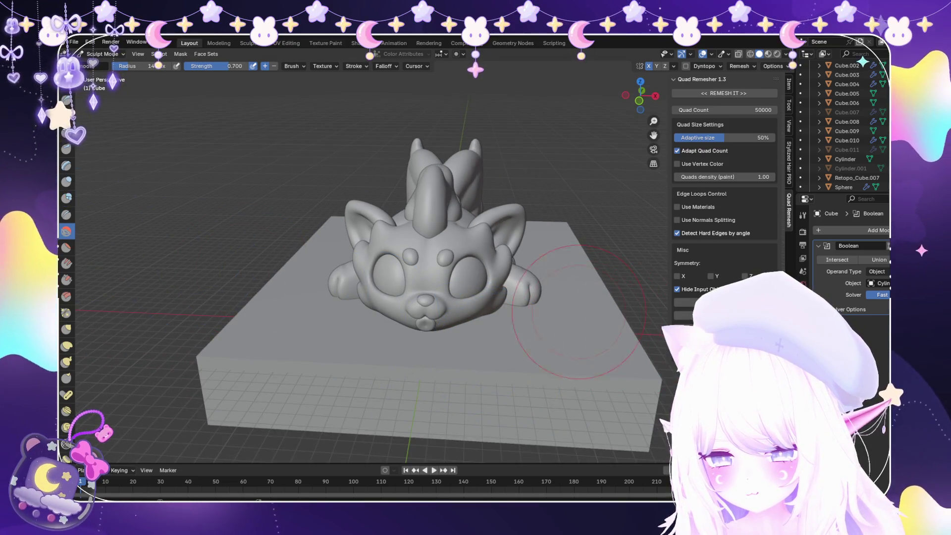
Blend the rims of the eye hollows and cheeks smoothly, checking from three-quarter and low frontal angles
middle_click_drag(578, 312, 446, 346)
scroll(404, 361, "up", 3)
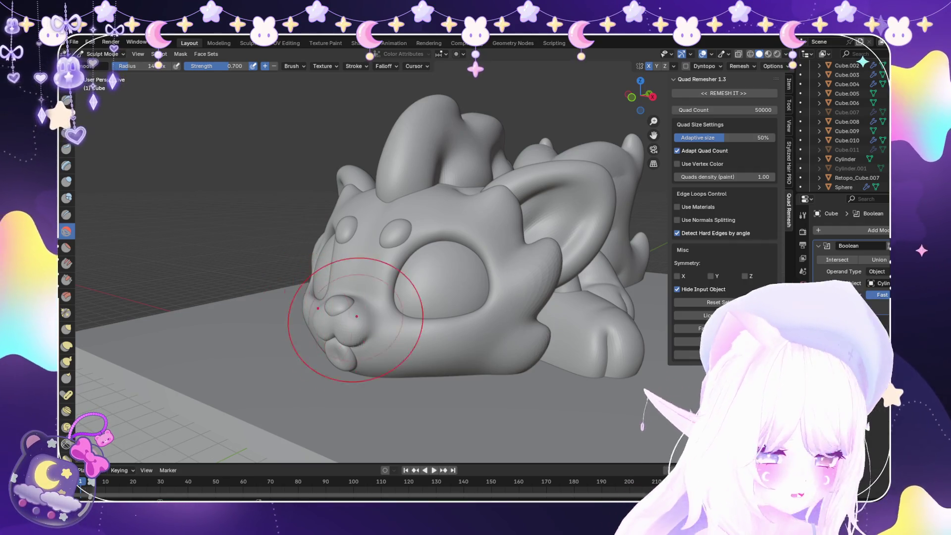
middle_click_drag(355, 319, 467, 287)
scroll(466, 287, "up", 2)
scroll(499, 308, "up", 3)
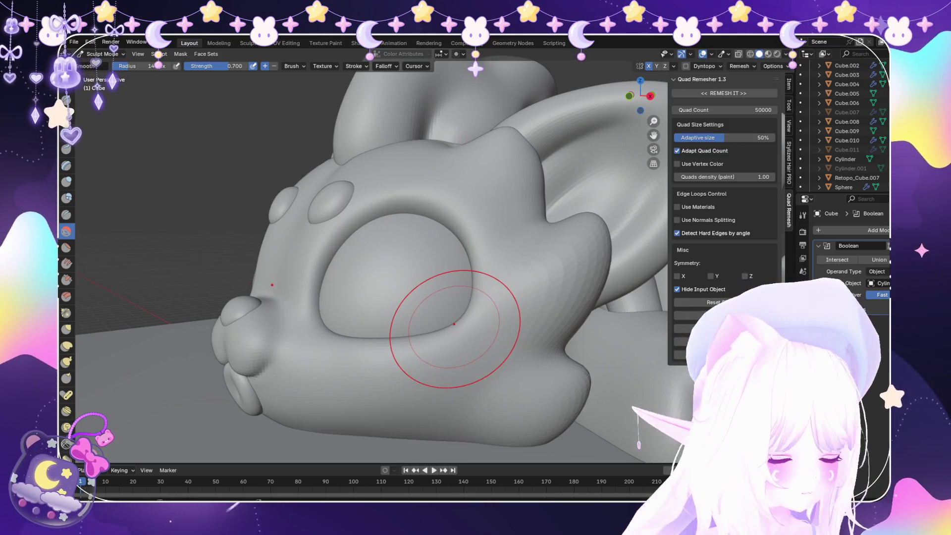
scroll(350, 340, "down", 10)
mouse_move(350, 339)
middle_mouse_down()
mouse_move(436, 277)
mouse_move(465, 297)
middle_mouse_up()
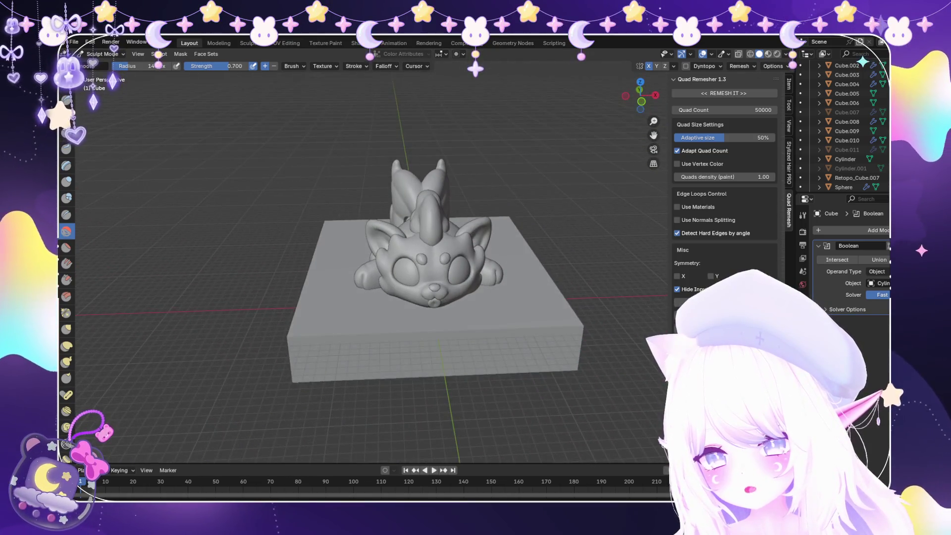
scroll(525, 334, "up", 2)
middle_click_drag(525, 334, 508, 300)
scroll(507, 299, "up", 5)
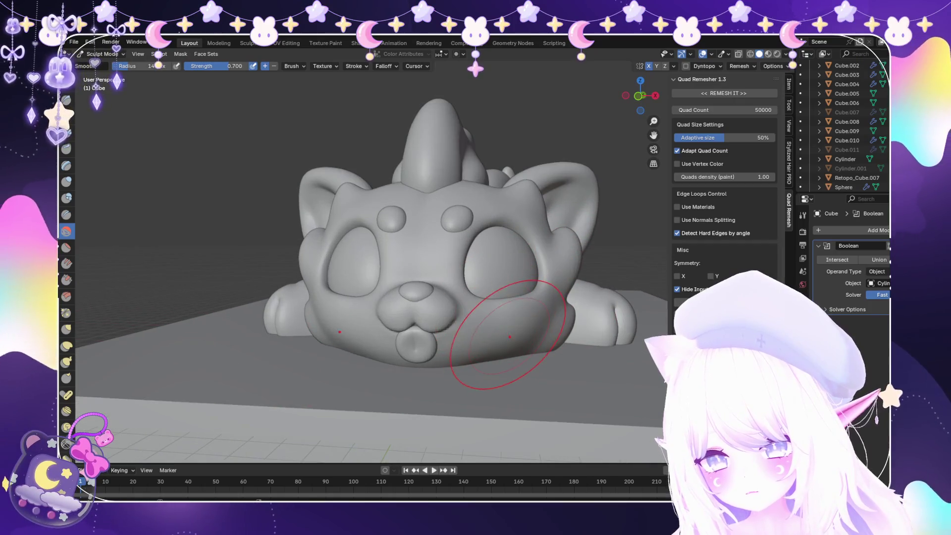
Switch to Snake Hook and inspect the creature's face from low and high angles
key("k")
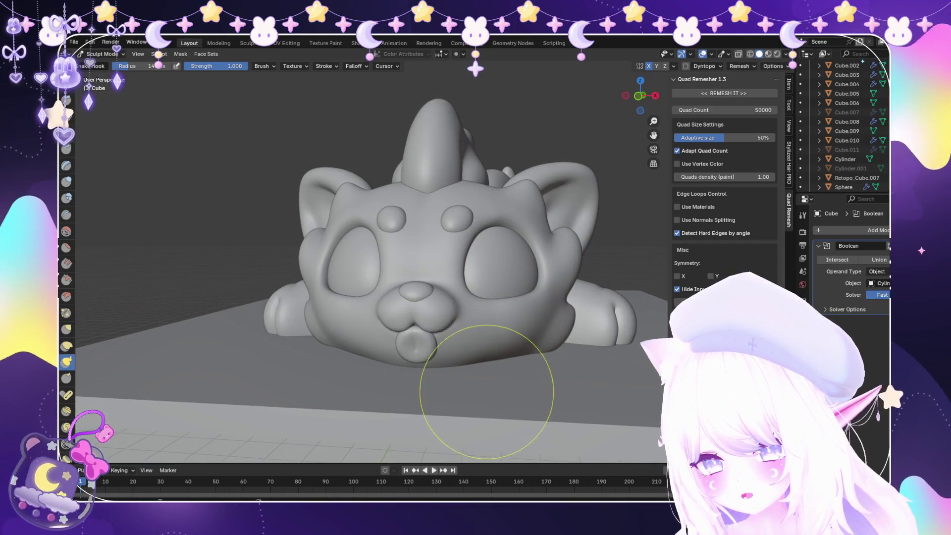
scroll(499, 361, "down", 1)
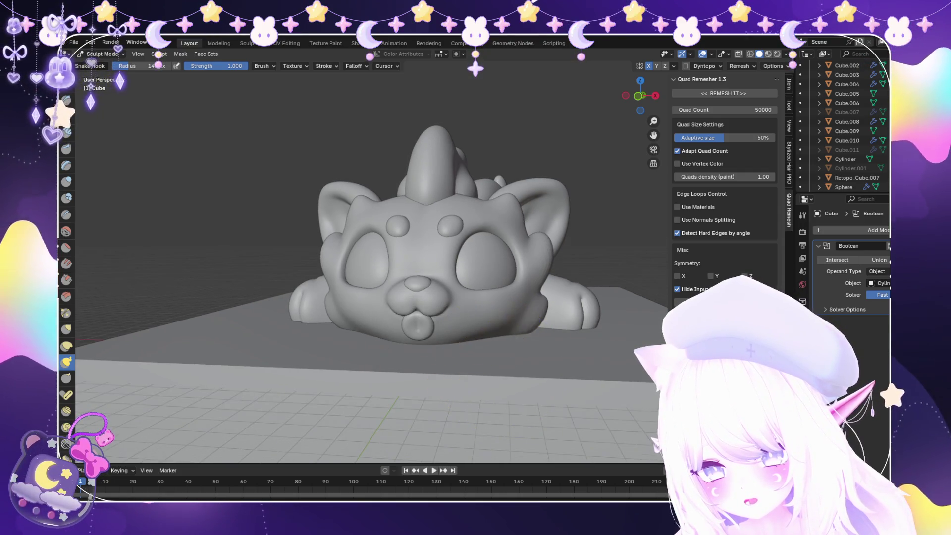
mouse_move(494, 348)
middle_mouse_down()
mouse_move(569, 347)
mouse_move(494, 348)
mouse_move(493, 366)
mouse_move(533, 350)
mouse_move(527, 374)
middle_mouse_up()
scroll(493, 366, "up", 2)
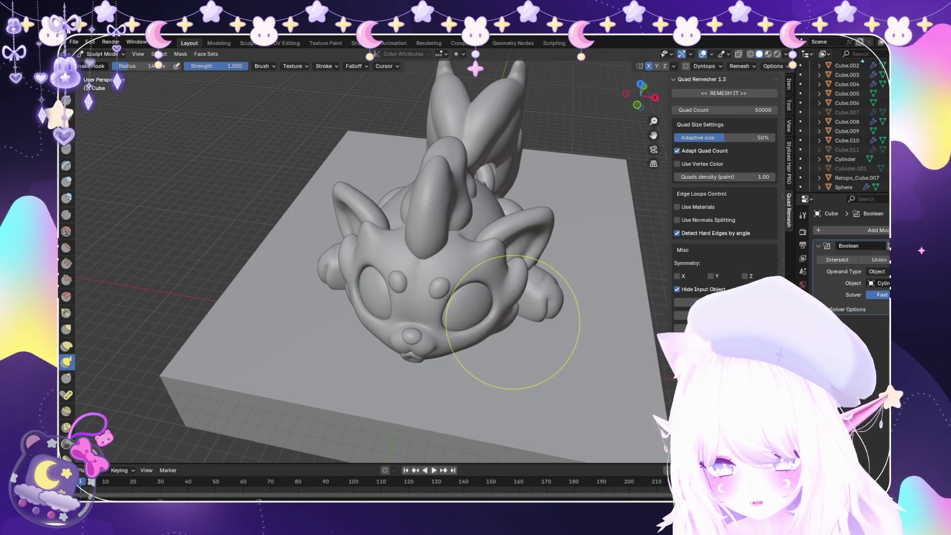
middle_click_drag(512, 321, 528, 299)
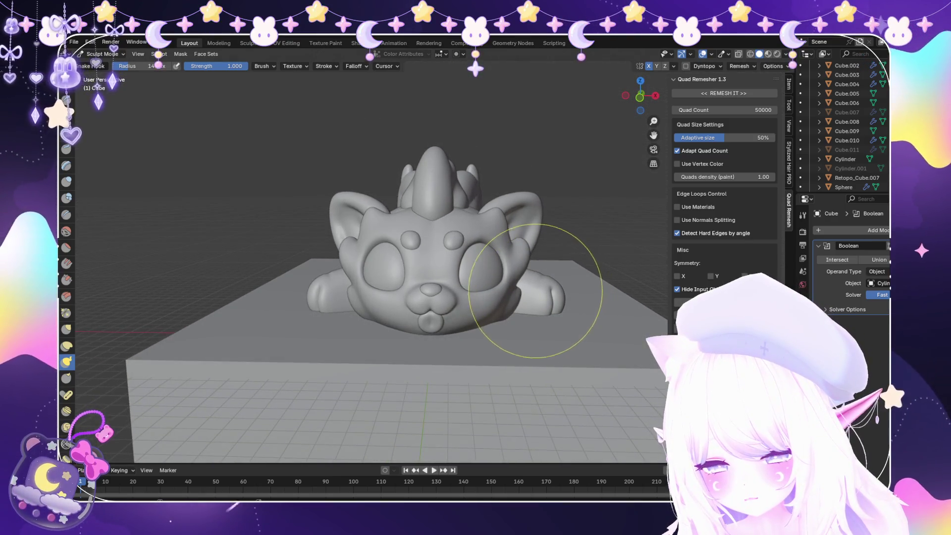
scroll(528, 251, "up", 1)
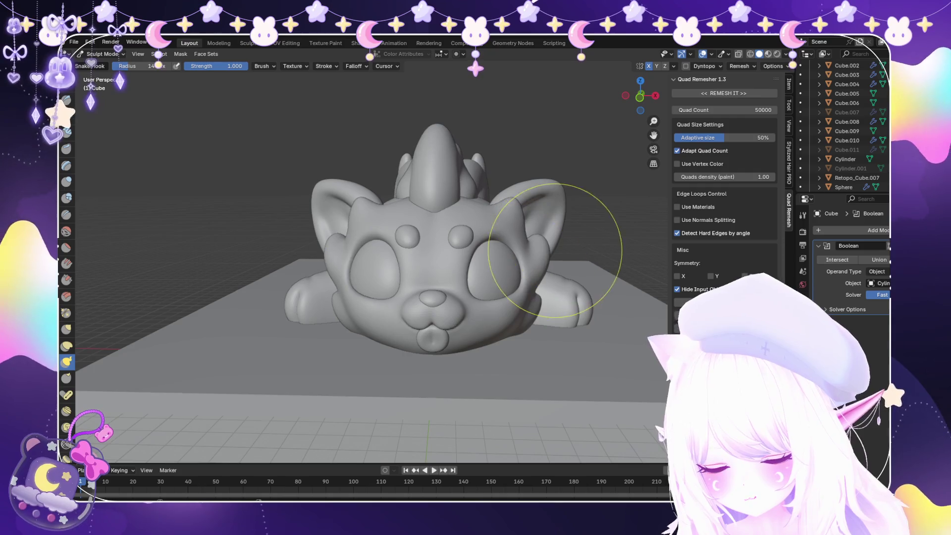
scroll(584, 259, "up", 1)
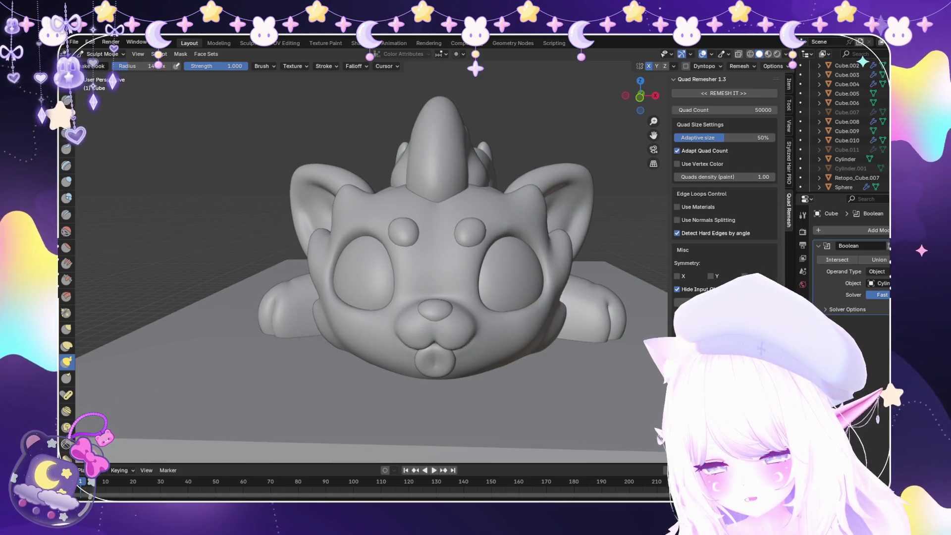
scroll(594, 297, "down", 3)
mouse_move(573, 307)
middle_mouse_down()
mouse_move(569, 347)
mouse_move(495, 322)
mouse_move(391, 309)
middle_mouse_up()
scroll(382, 308, "up", 3)
scroll(357, 315, "up", 5)
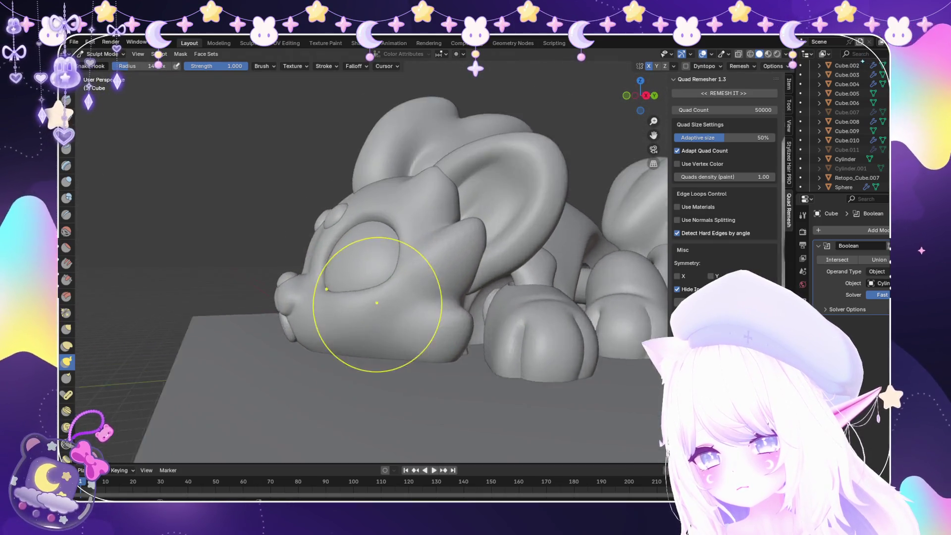
scroll(357, 316, "down", 8)
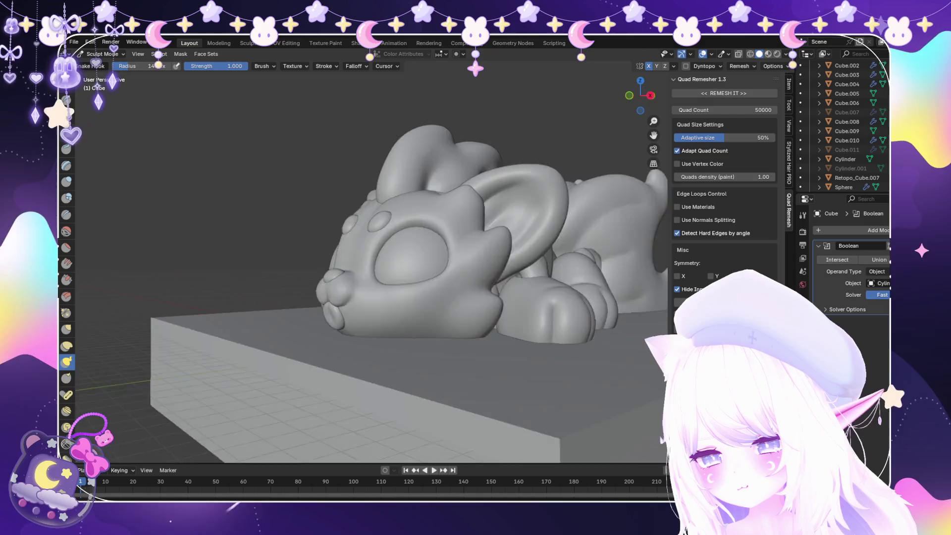
mouse_move(357, 315)
middle_mouse_down()
mouse_move(503, 322)
mouse_move(510, 304)
mouse_move(231, 134)
middle_mouse_up()
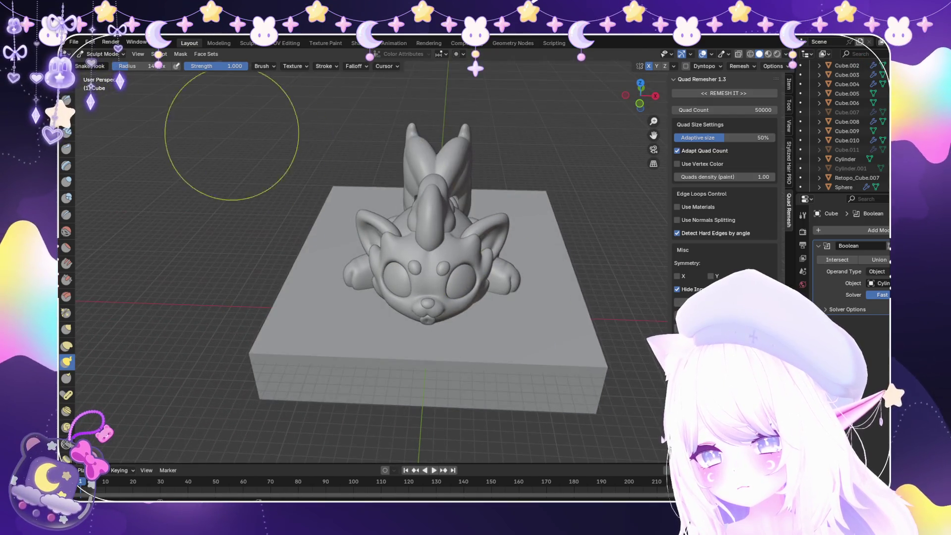
Open and close the File menu, then select the Blob brush at 0.500 strength
left_click(74, 41)
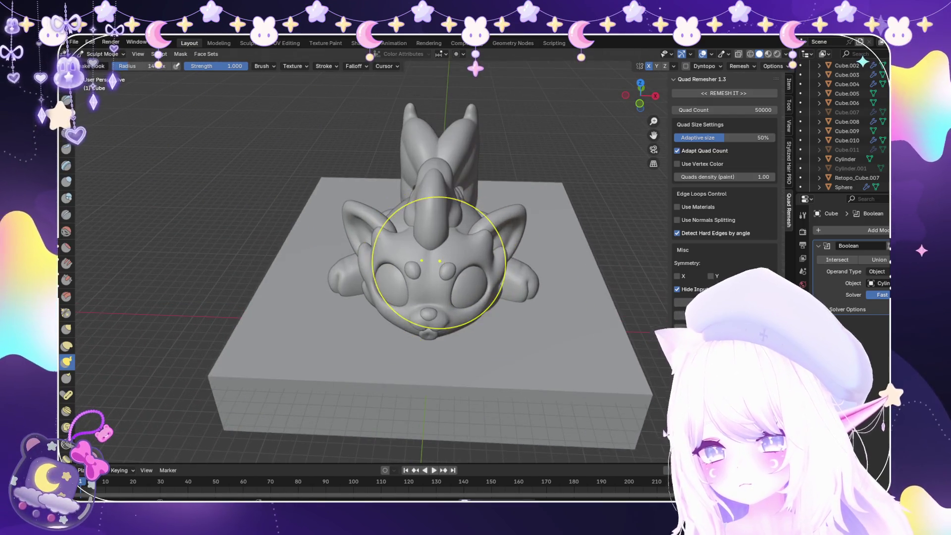
scroll(471, 270, "up", 3)
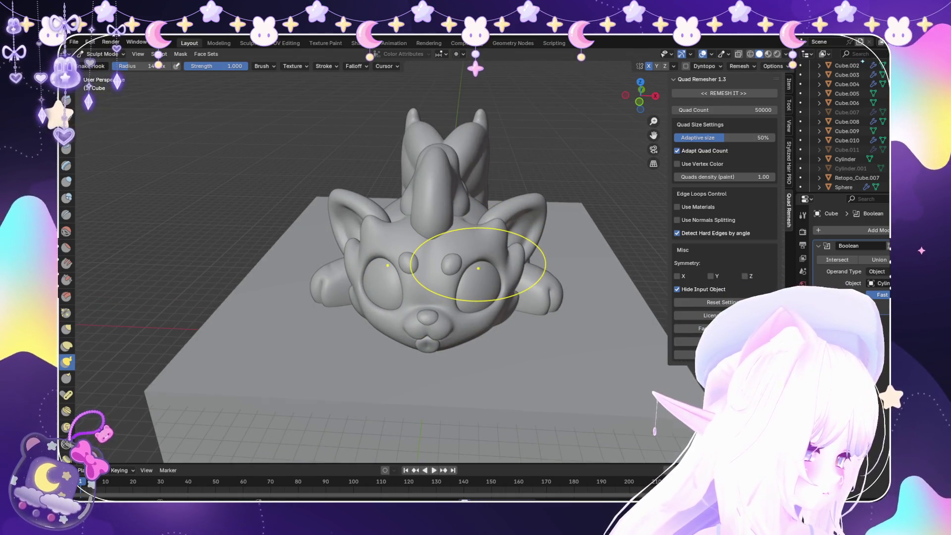
middle_click_drag(465, 287, 451, 250)
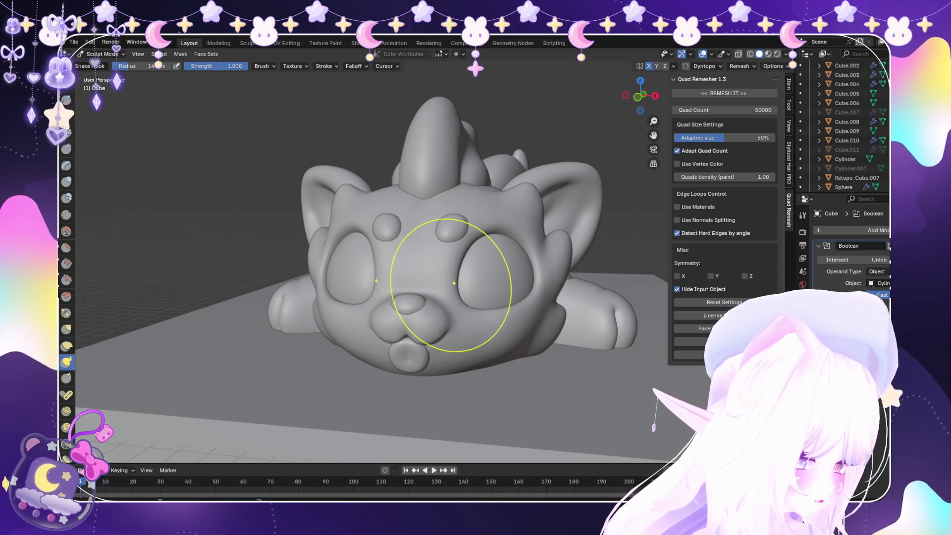
left_click(66, 197)
scroll(463, 297, "up", 6)
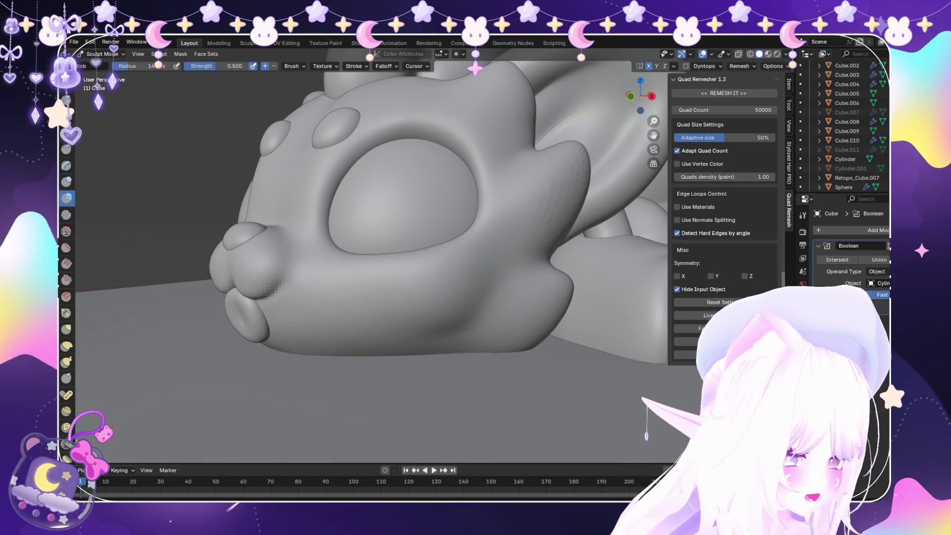
Orbit over the head and activate Snake Hook at 1.000 strength for an eye hollow's rim
scroll(425, 296, "down", 5)
scroll(425, 296, "up", 2)
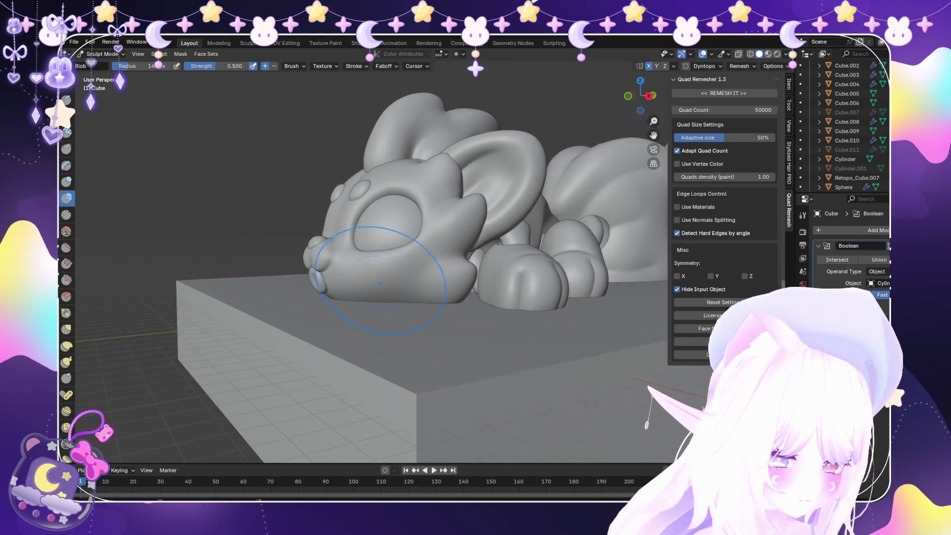
scroll(398, 273, "up", 2)
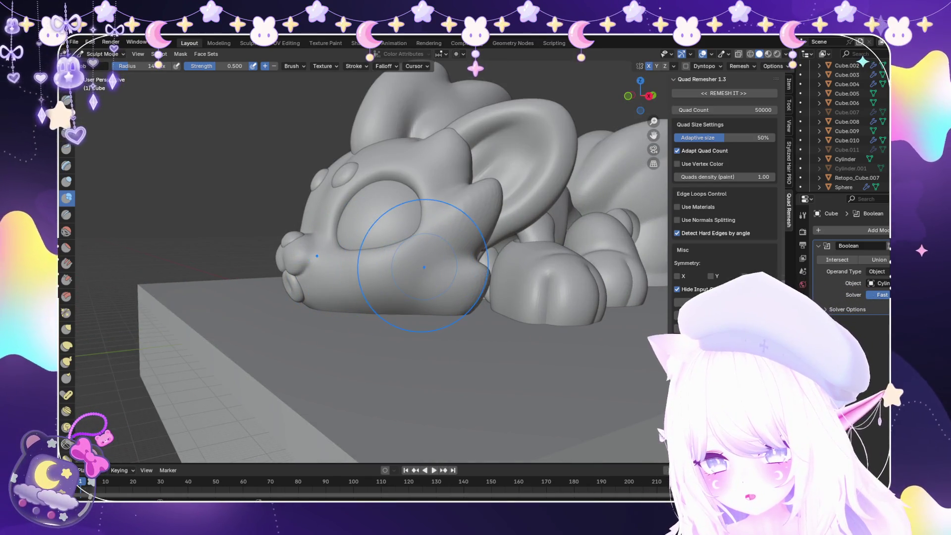
middle_click_drag(398, 272, 485, 275)
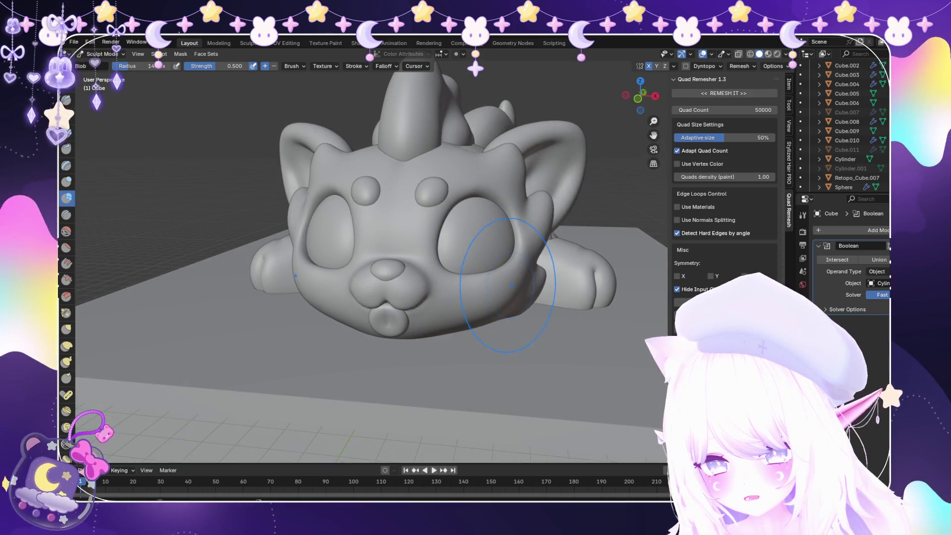
middle_click_drag(499, 350, 508, 350)
scroll(507, 350, "up", 2)
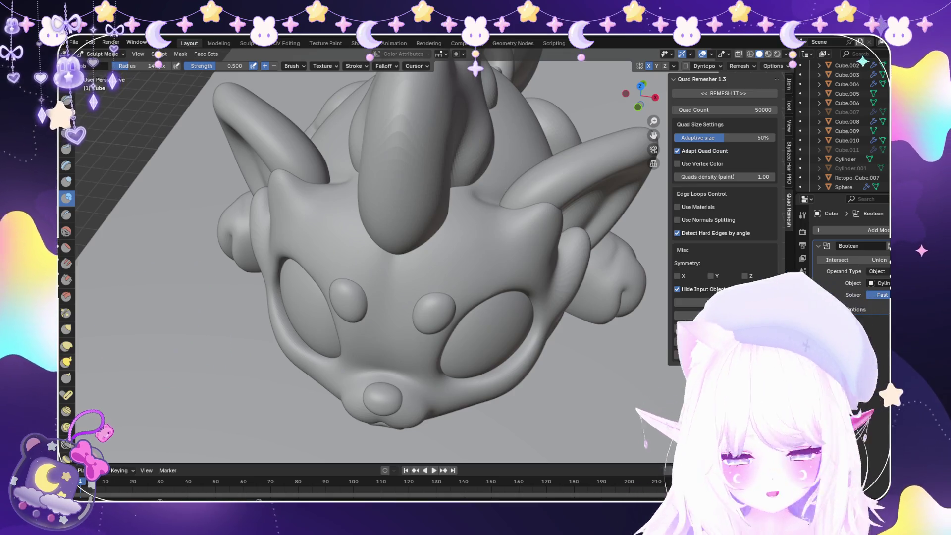
key("k")
scroll(504, 403, "up", 3)
scroll(504, 402, "down", 4)
middle_click_drag(463, 347, 471, 371)
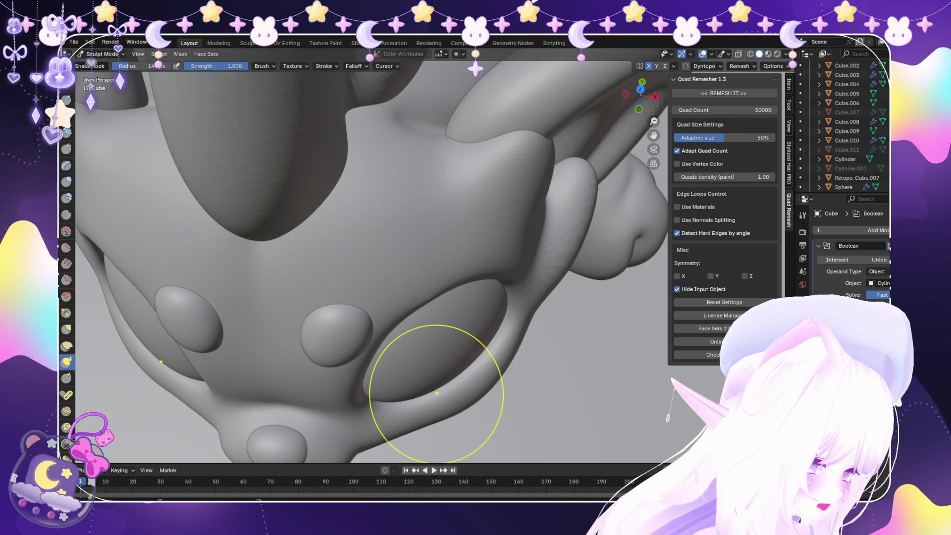
Use Snake Hook to smooth out the crease on the right ear
middle_click_drag(435, 386, 441, 347)
scroll(381, 248, "down", 6)
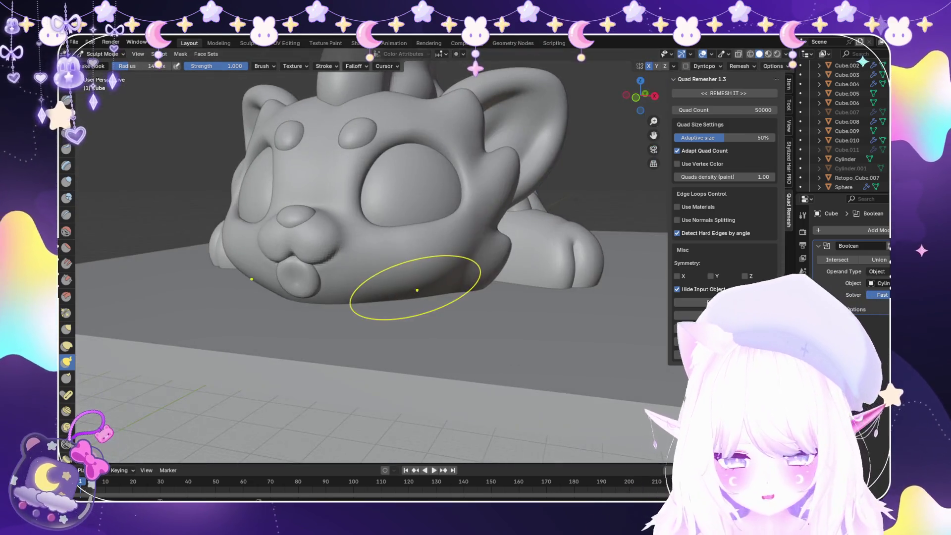
mouse_move(429, 296)
middle_mouse_down()
mouse_move(456, 297)
mouse_move(459, 324)
middle_mouse_up()
scroll(475, 277, "up", 8)
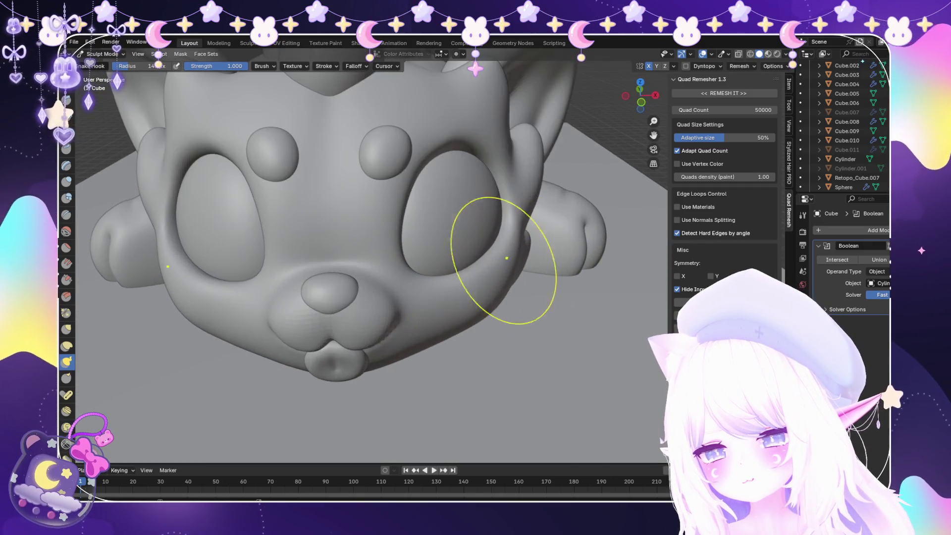
middle_click_drag(510, 165, 515, 163)
scroll(541, 143, "up", 3)
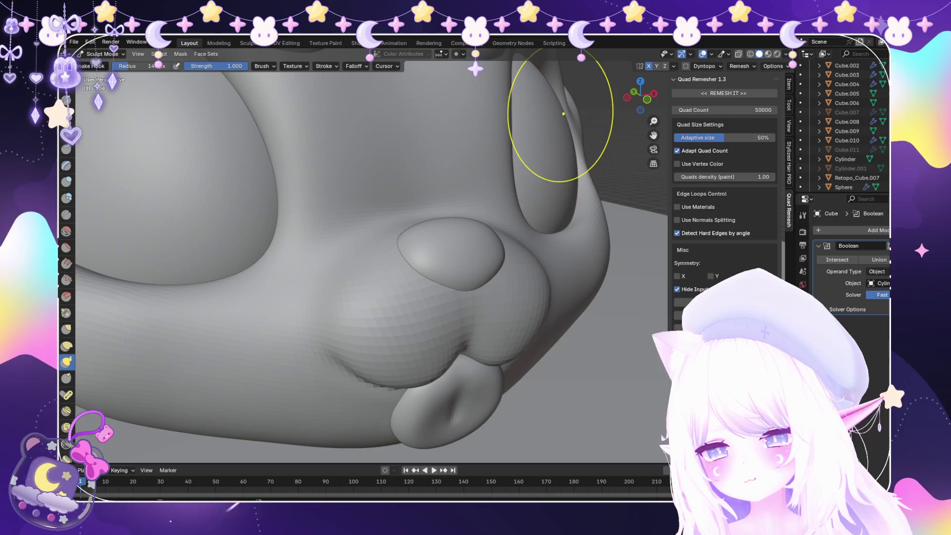
scroll(573, 111, "down", 4)
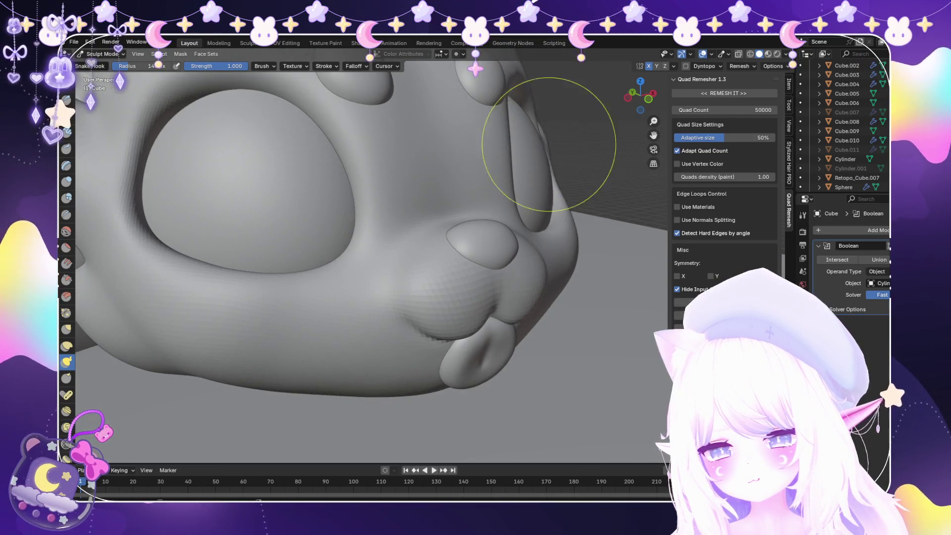
scroll(572, 170, "up", 2)
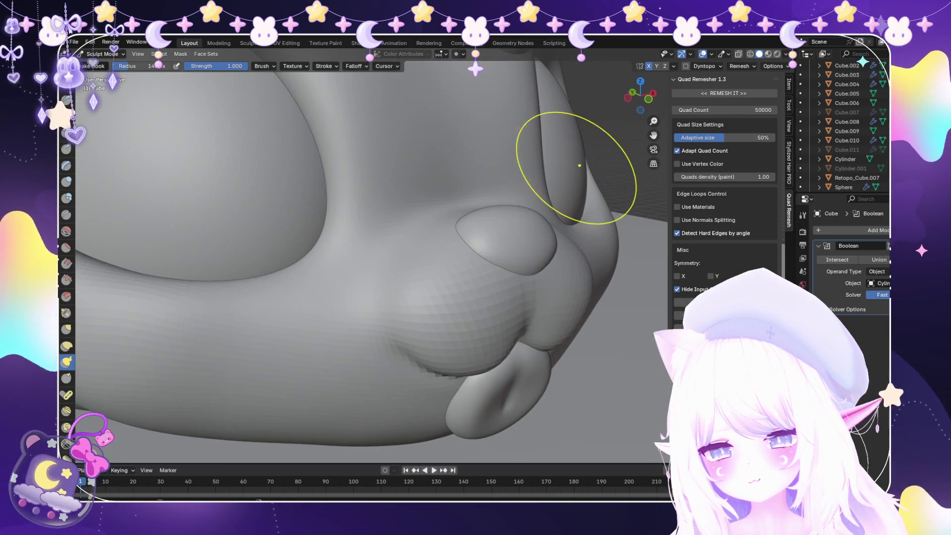
scroll(515, 205, "up", 4)
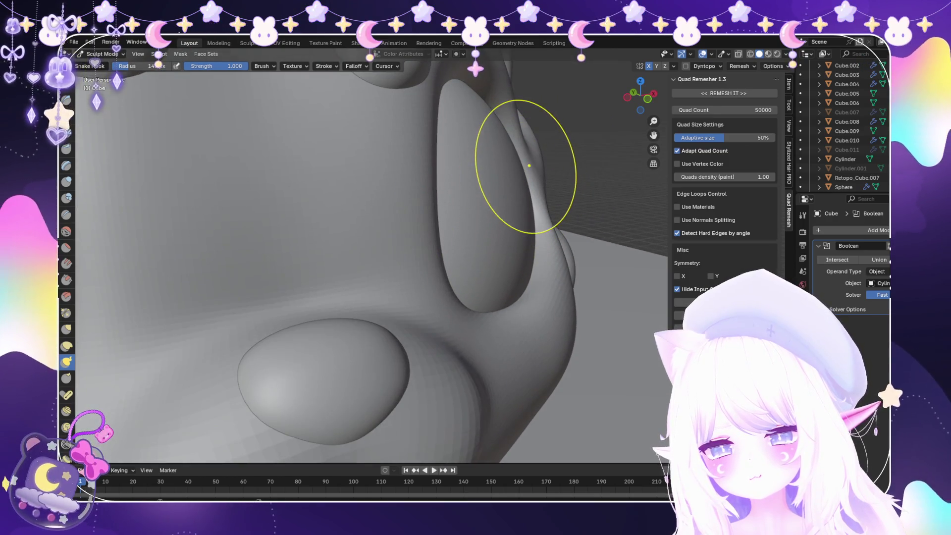
scroll(517, 163, "down", 2)
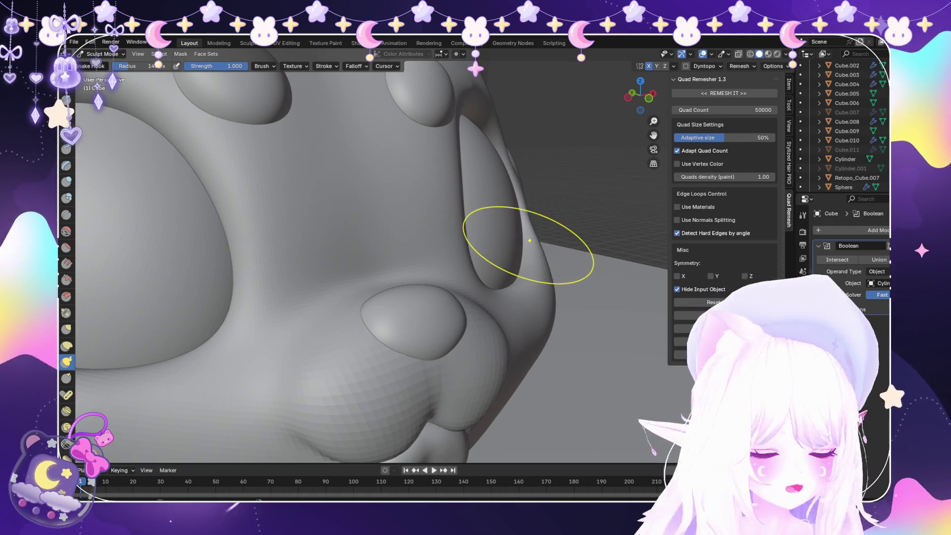
scroll(525, 241, "down", 5)
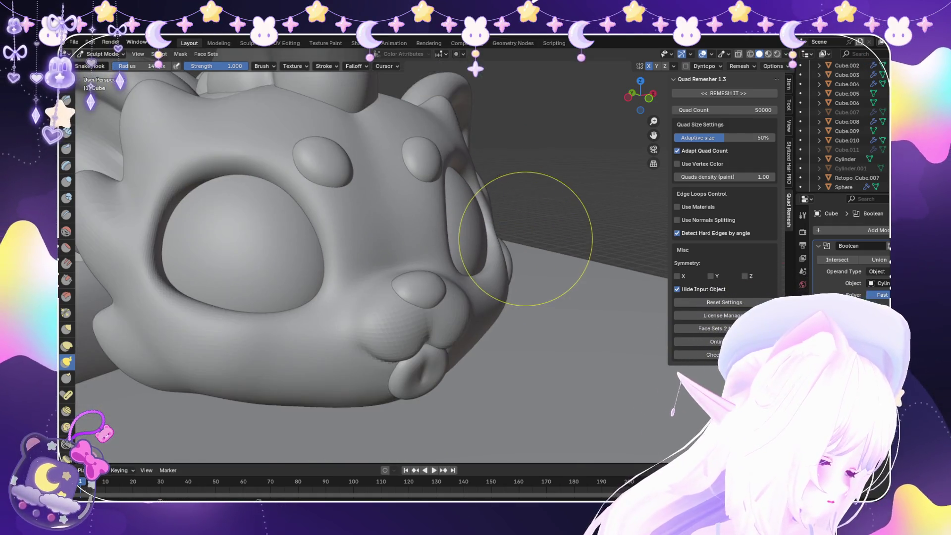
middle_click_drag(477, 216, 562, 216)
scroll(563, 217, "up", 2)
scroll(446, 230, "down", 3)
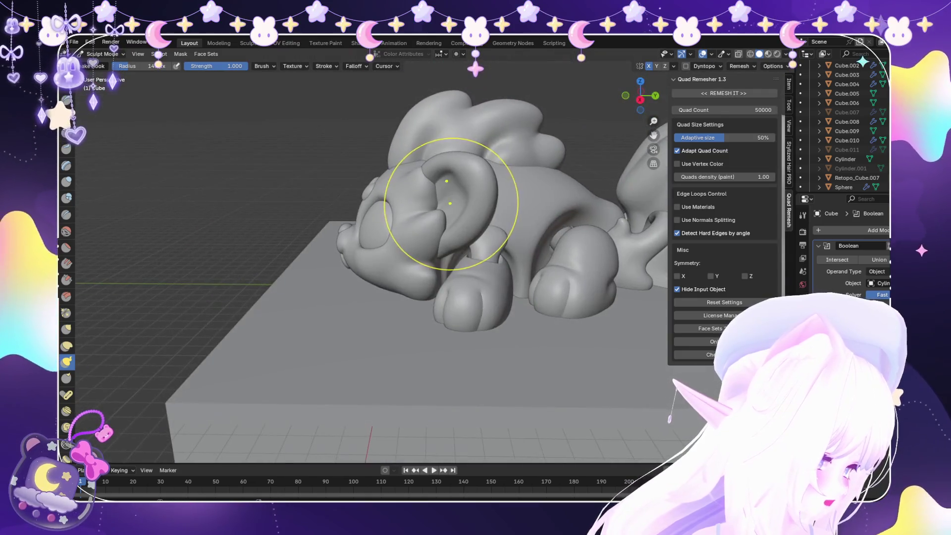
mouse_move(445, 229)
middle_mouse_down()
mouse_move(462, 250)
mouse_move(525, 223)
middle_mouse_up()
scroll(540, 216, "up", 2)
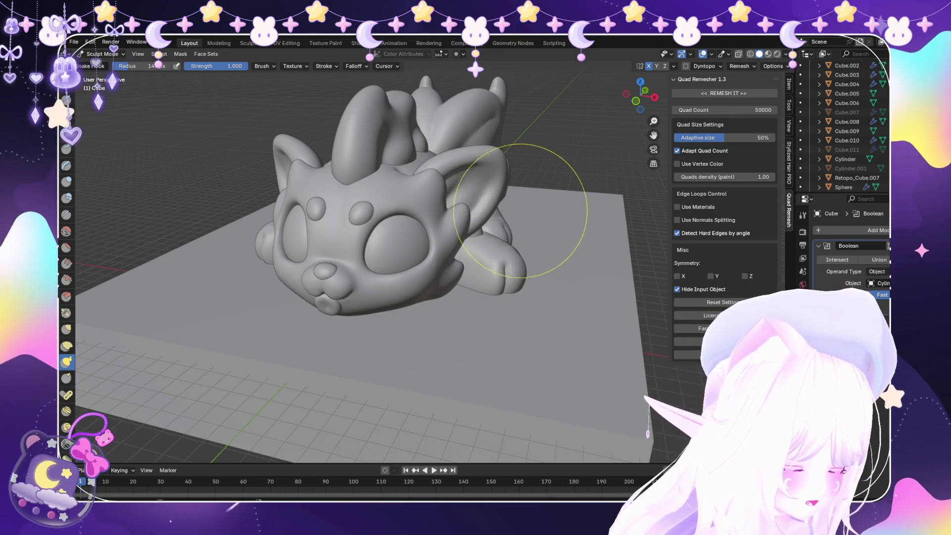
left_click_drag(477, 213, 435, 228)
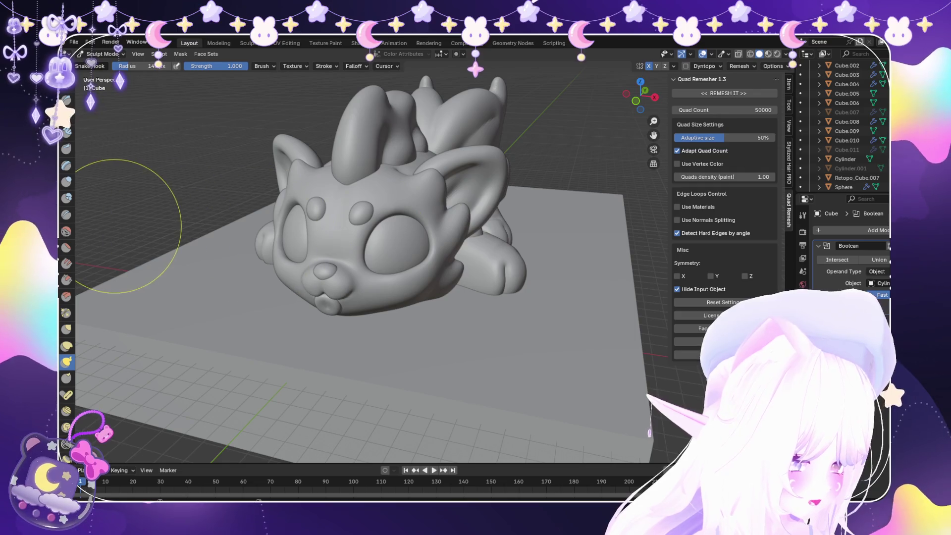
Switch to the Smooth brush at 0.7 and soften the surface along the chin
middle_click_drag(215, 226, 392, 223)
scroll(393, 223, "up", 5)
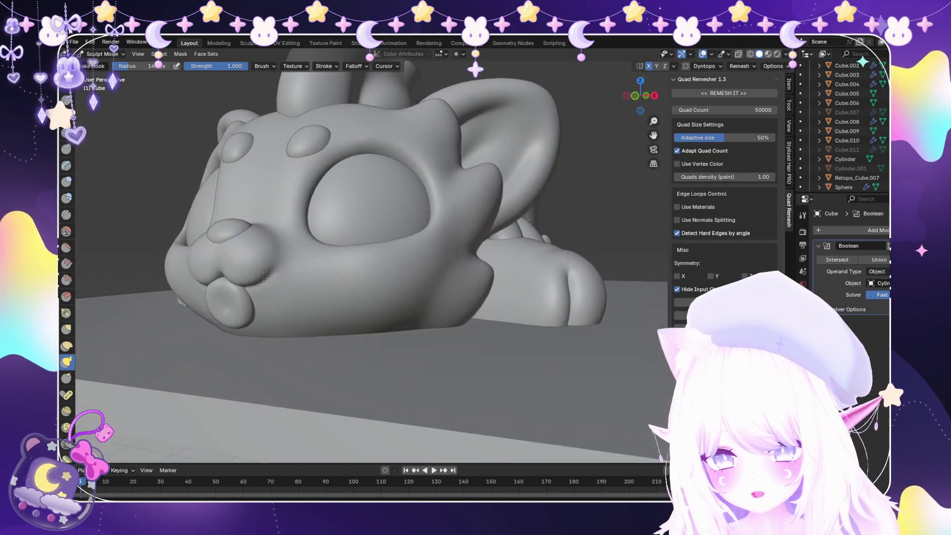
key("shift+s")
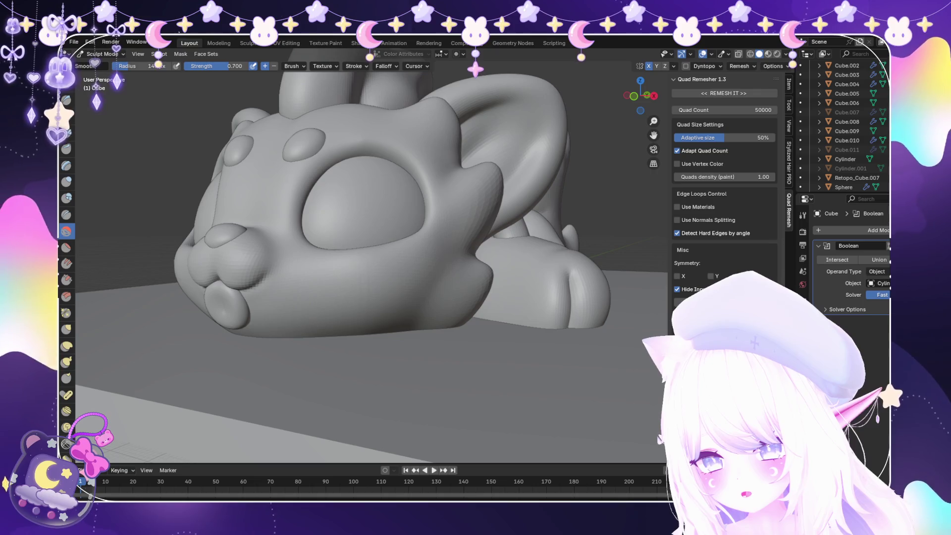
scroll(382, 291, "down", 4)
middle_click_drag(382, 291, 366, 295)
mouse_move(365, 294)
left_mouse_down()
mouse_move(403, 286)
mouse_move(401, 303)
left_mouse_up()
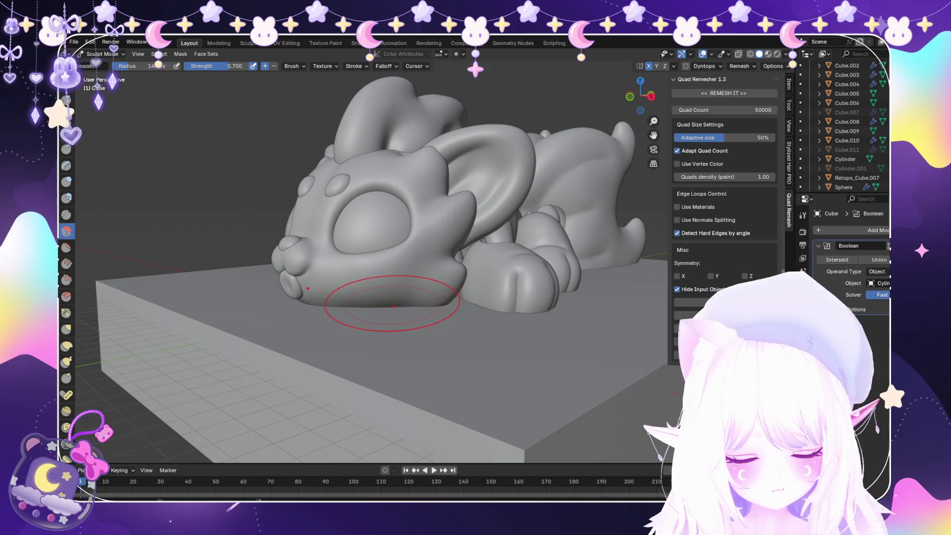
mouse_move(400, 305)
middle_mouse_down()
mouse_move(350, 299)
mouse_move(450, 305)
mouse_move(423, 364)
mouse_move(383, 330)
middle_mouse_up()
scroll(450, 305, "up", 2)
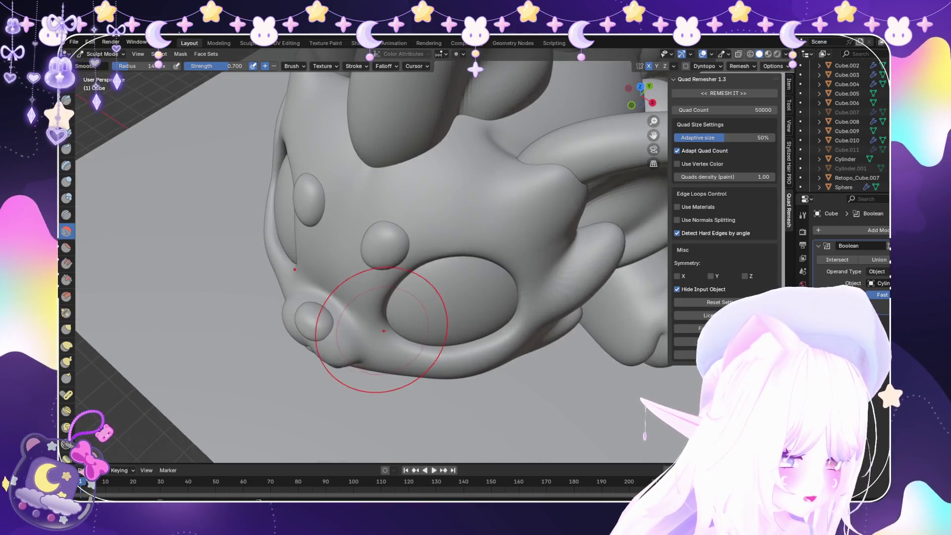
Return to the Snake Hook brush and view the creature from the front
key("k")
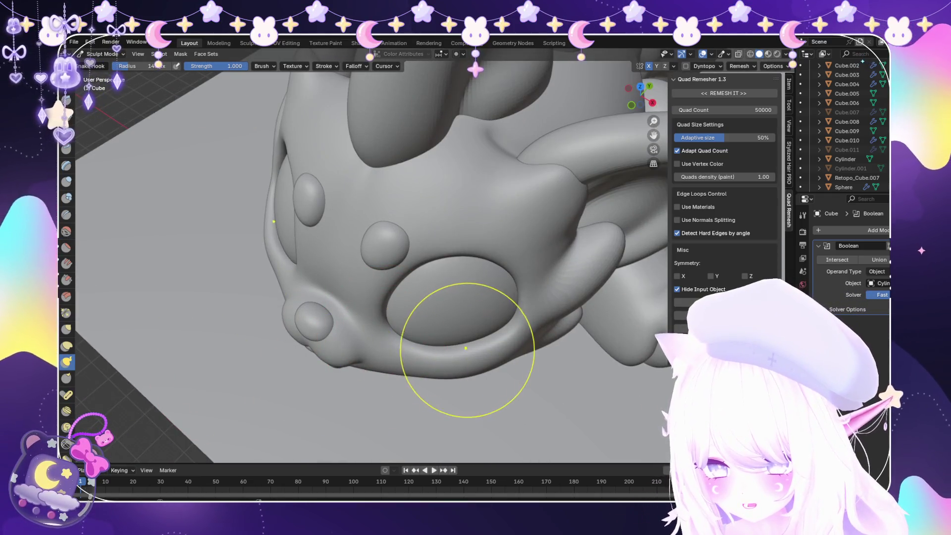
scroll(495, 339, "up", 2)
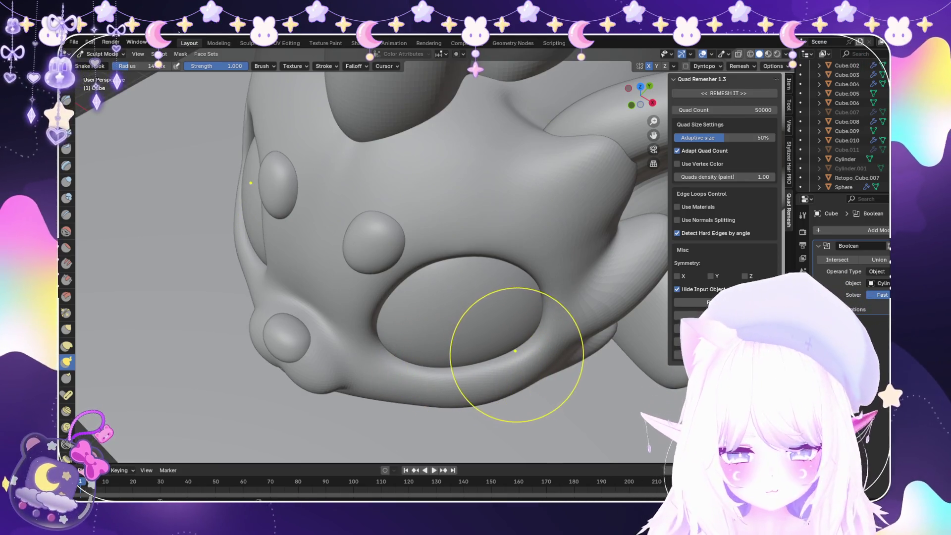
scroll(493, 369, "down", 5)
middle_click_drag(484, 368, 526, 309)
scroll(526, 309, "down", 4)
Switch the Cube from Sculpt Mode to Object Mode via the mode dropdown
scroll(452, 344, "up", 6)
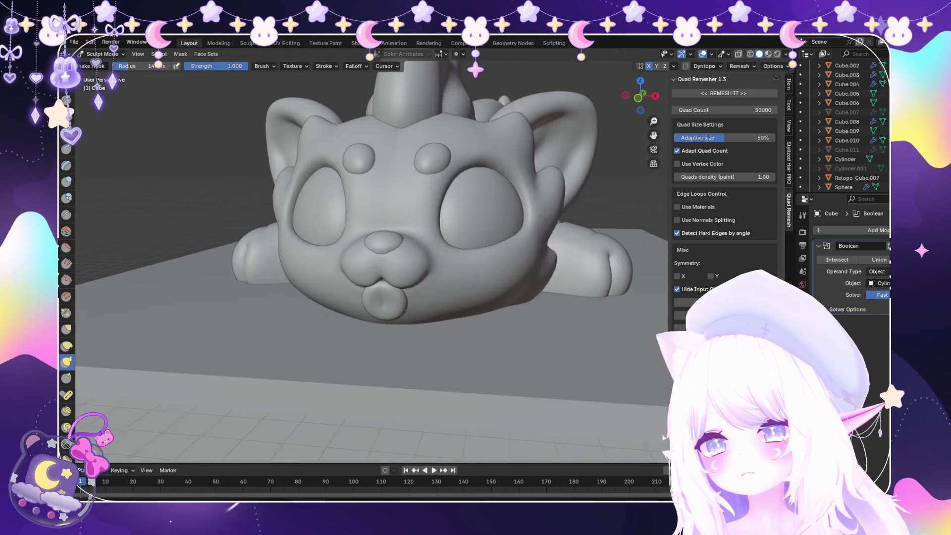
scroll(520, 297, "down", 3)
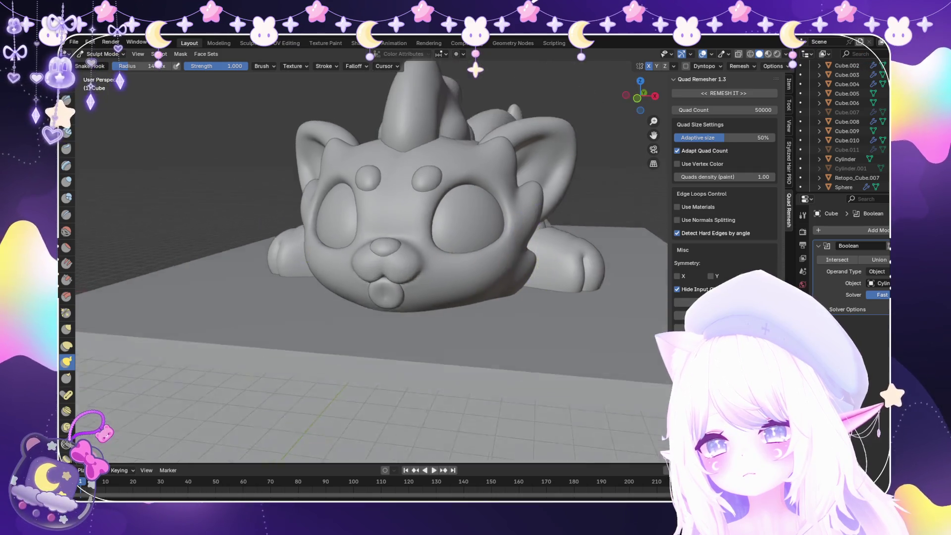
scroll(520, 297, "up", 3)
mouse_move(520, 297)
middle_mouse_down()
mouse_move(547, 297)
mouse_move(560, 268)
mouse_move(448, 297)
middle_mouse_up()
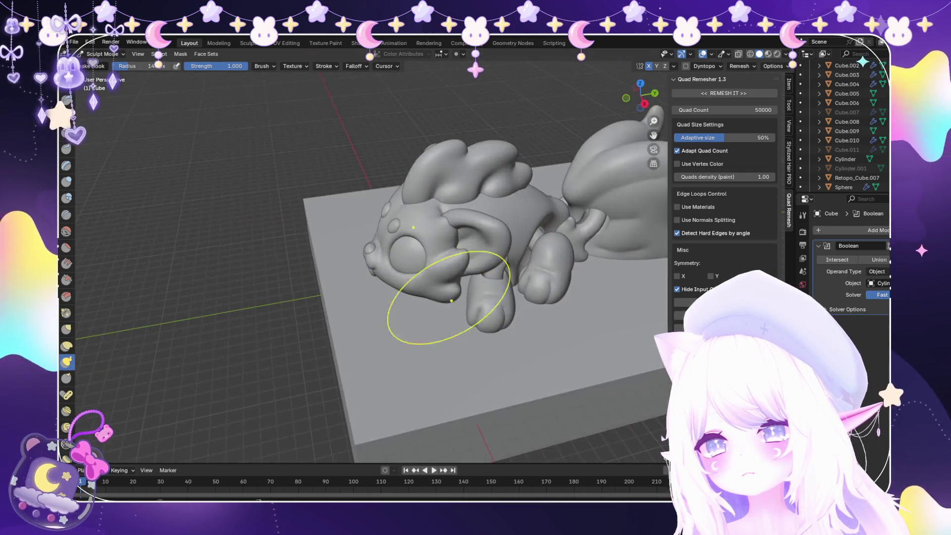
scroll(468, 296, "up", 2)
scroll(358, 300, "up", 3)
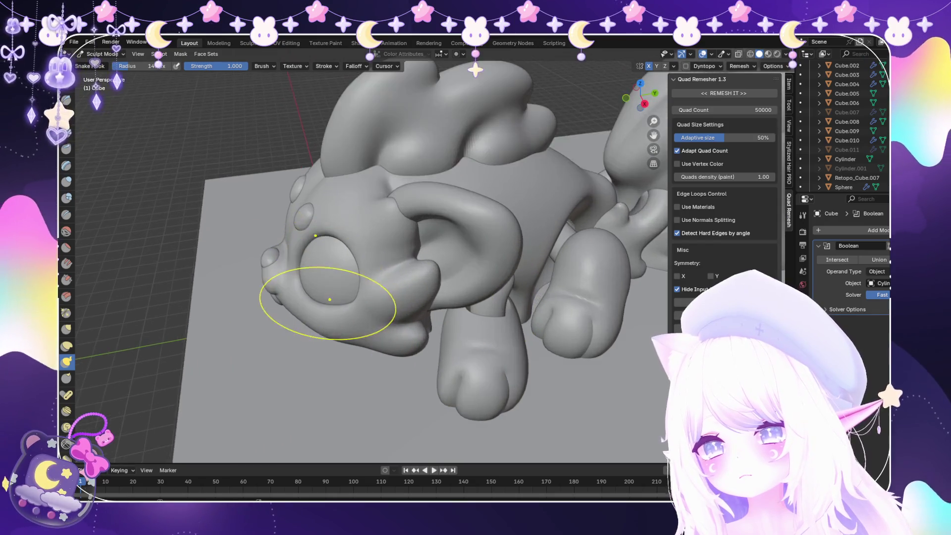
scroll(329, 282, "down", 5)
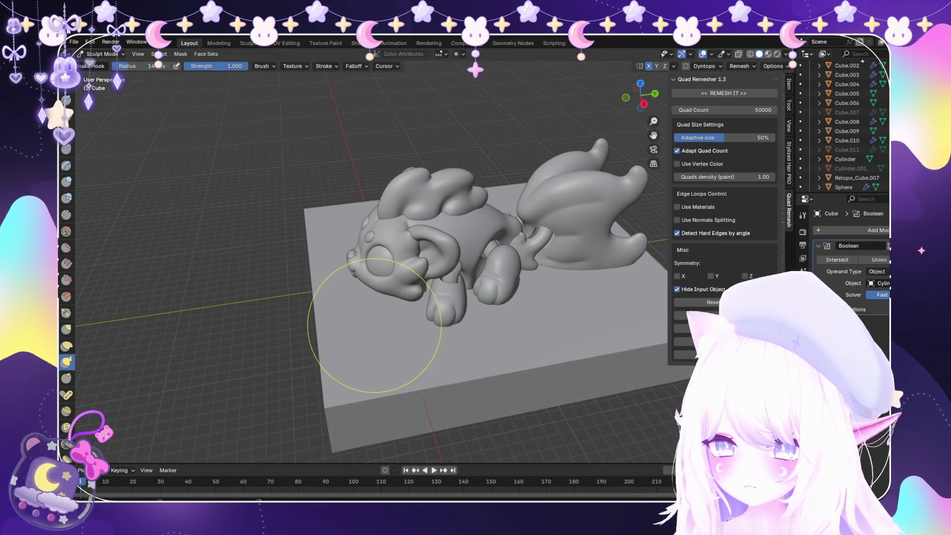
scroll(373, 309, "up", 2)
scroll(329, 349, "up", 3)
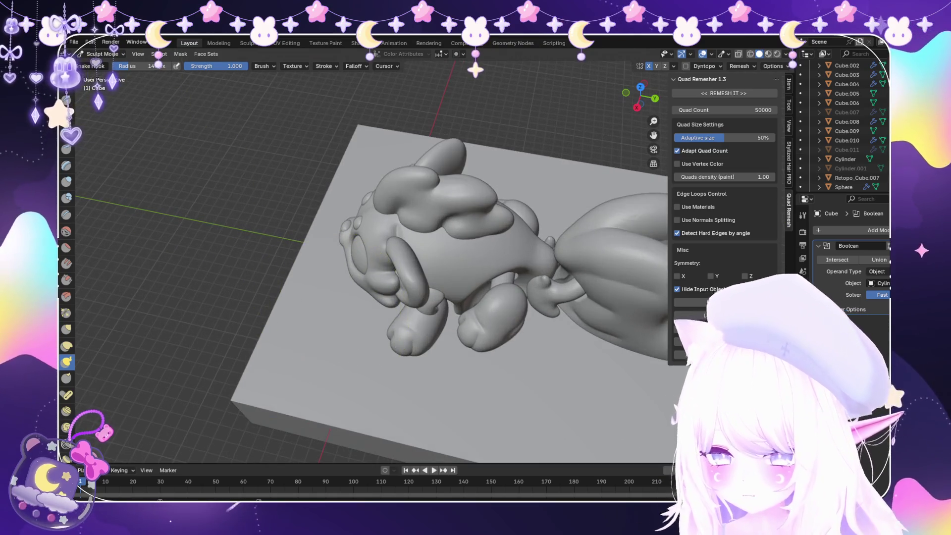
left_click(103, 54)
left_click(102, 64)
Orbit around to view the whole sleeping sculpt on its base from side and front
mouse_move(346, 247)
middle_mouse_down()
mouse_move(406, 178)
mouse_move(347, 198)
mouse_move(337, 178)
middle_mouse_up()
scroll(374, 297, "up", 3)
mouse_move(377, 248)
middle_mouse_down()
mouse_move(455, 247)
mouse_move(495, 242)
mouse_move(500, 233)
middle_mouse_up()
mouse_move(411, 222)
middle_mouse_down()
mouse_move(418, 309)
mouse_move(419, 218)
mouse_move(515, 213)
middle_mouse_up()
Select and frame Torus.002, then in Edit Mode shrink it with Alt+S offset -0.851 m
left_click(542, 243)
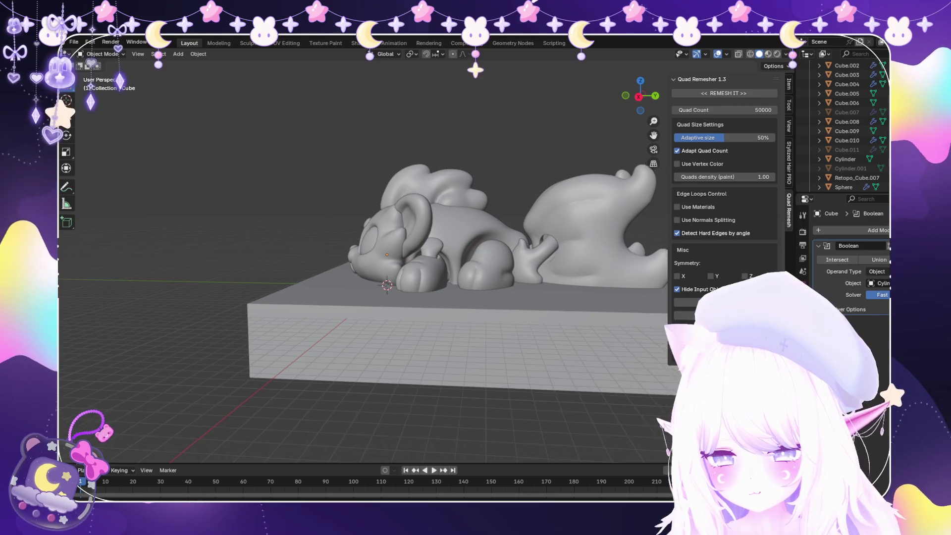
key("KP_Decimal")
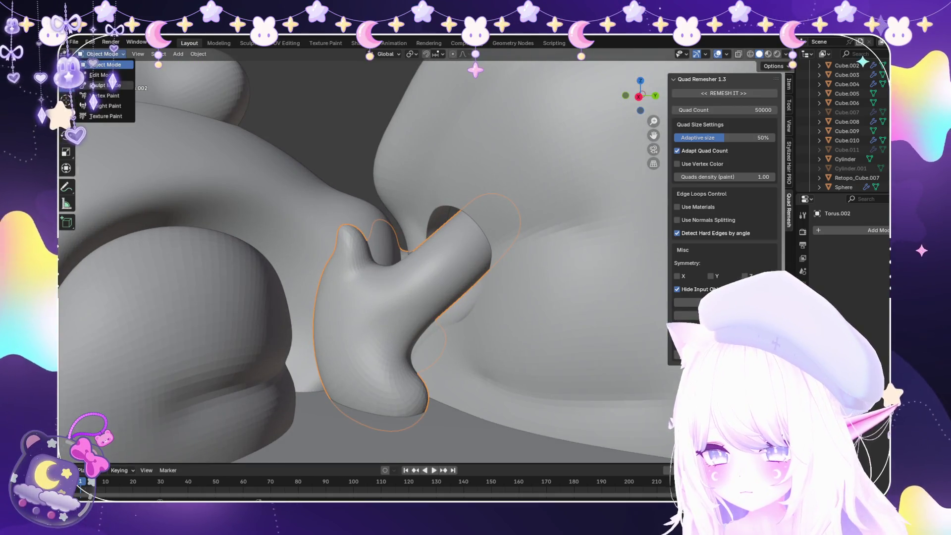
left_click(99, 75)
scroll(372, 257, "up", 5)
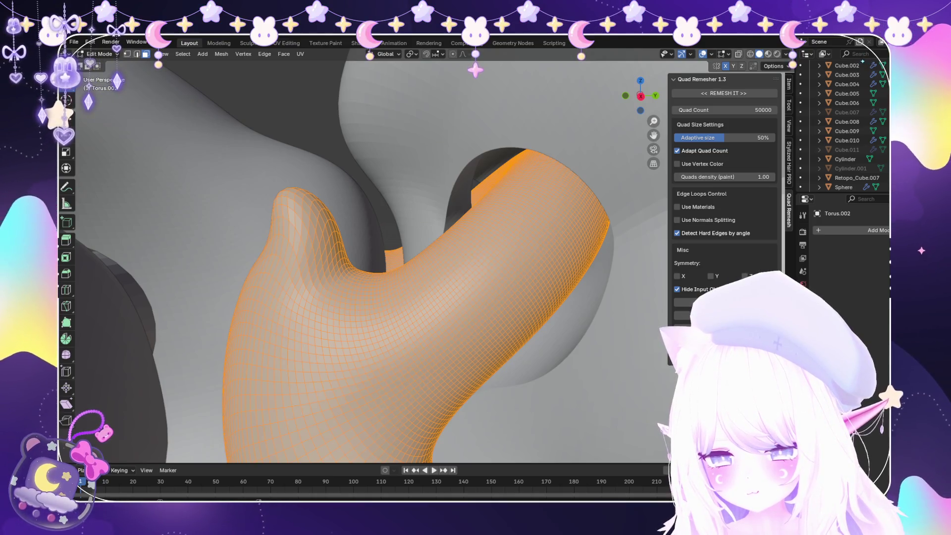
key("alt+s")
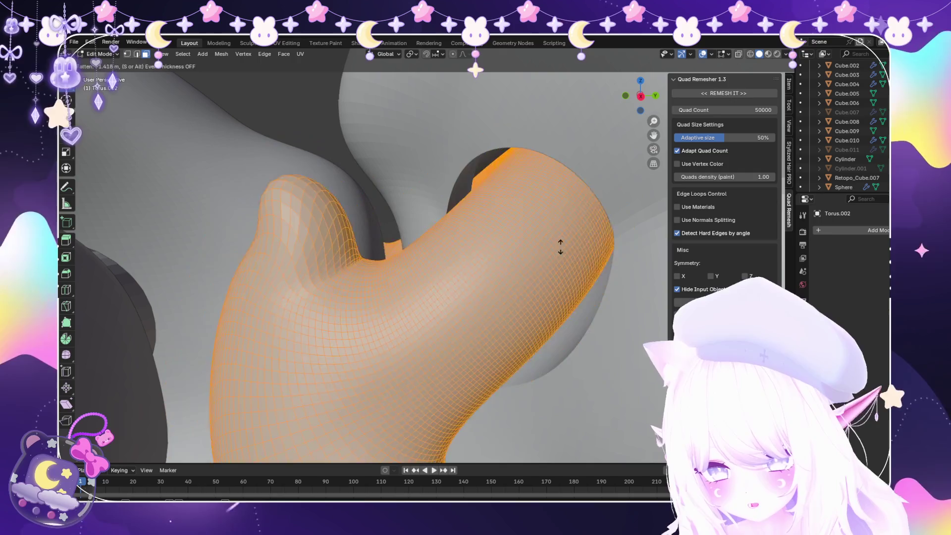
left_click(558, 244)
Orbit around the slimmed connector and switch it to Sculpt Mode
mouse_move(558, 244)
middle_mouse_down()
mouse_move(495, 262)
mouse_move(575, 252)
mouse_move(545, 233)
middle_mouse_up()
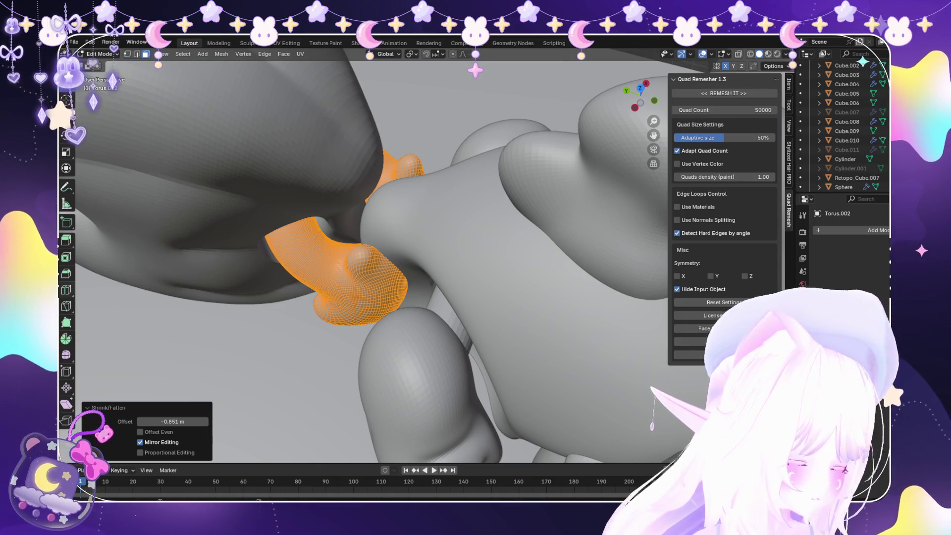
mouse_move(376, 248)
middle_mouse_down()
mouse_move(356, 238)
mouse_move(420, 251)
mouse_move(415, 277)
middle_mouse_up()
left_click(105, 85)
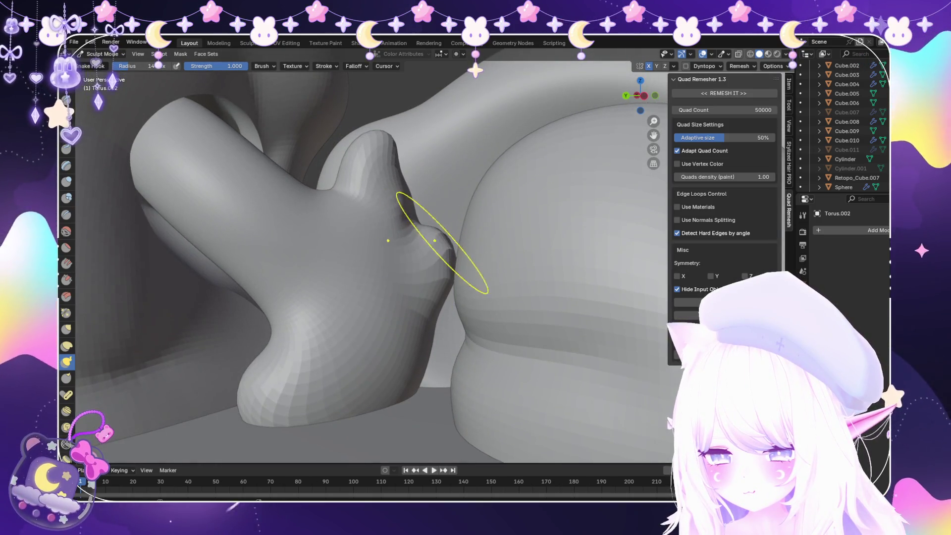
middle_click_drag(436, 244, 378, 298)
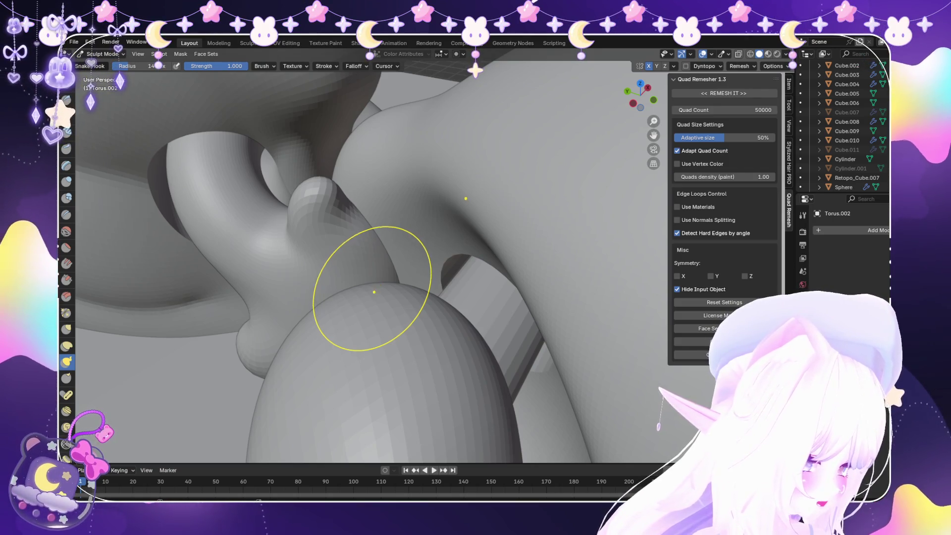
scroll(395, 292, "down", 2)
mouse_move(391, 258)
middle_mouse_down()
mouse_move(212, 212)
mouse_move(418, 238)
middle_mouse_up()
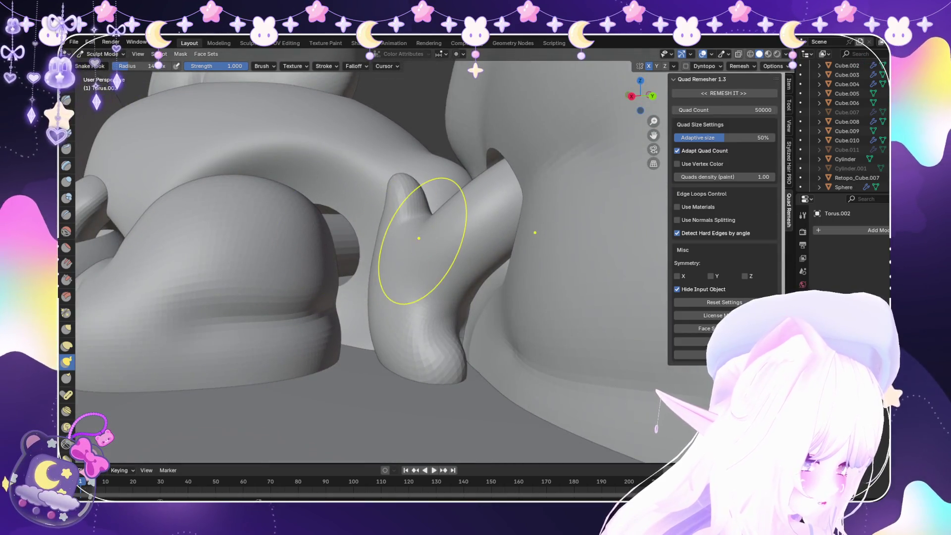
scroll(411, 243, "up", 2)
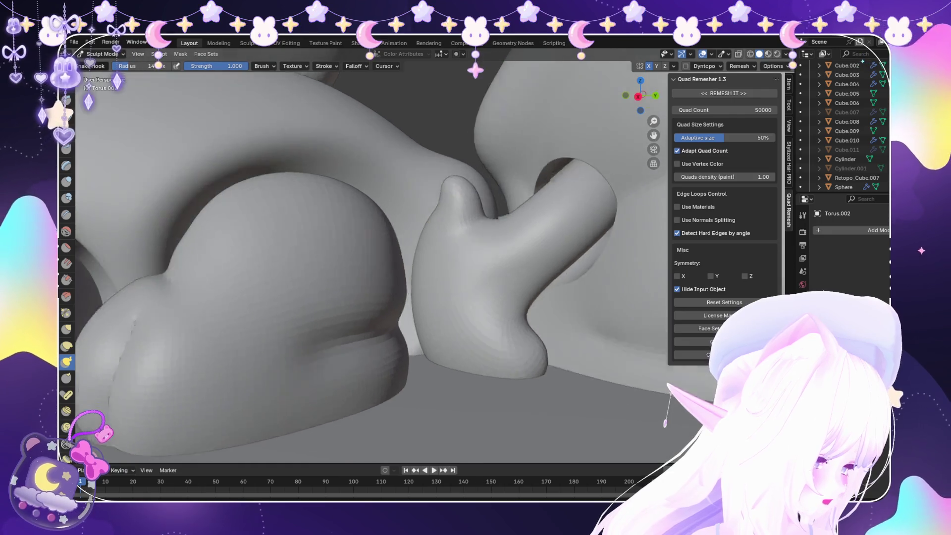
scroll(426, 240, "up", 1)
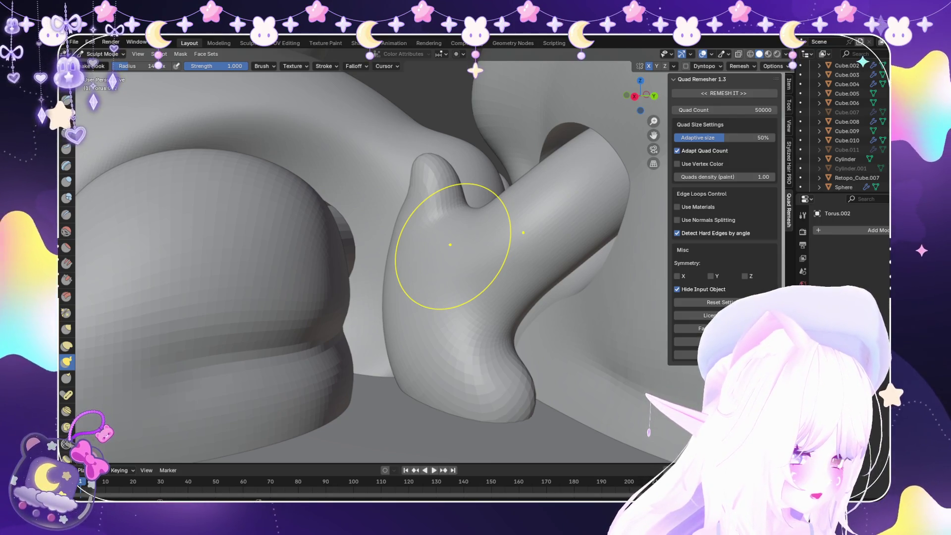
scroll(450, 245, "down", 2)
scroll(450, 244, "up", 2)
scroll(451, 246, "down", 2)
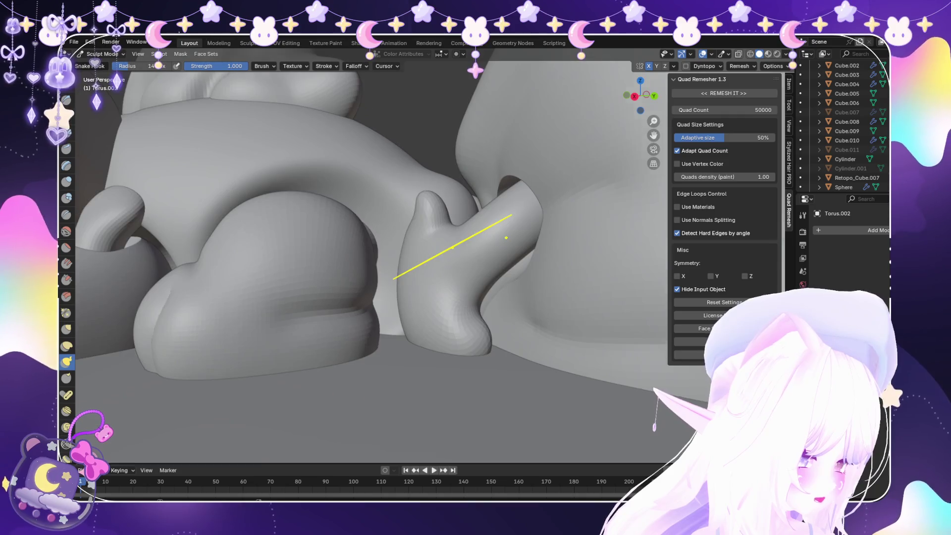
scroll(452, 247, "down", 3)
scroll(510, 250, "down", 3)
mouse_move(510, 250)
middle_mouse_down()
mouse_move(456, 245)
mouse_move(451, 307)
mouse_move(453, 247)
mouse_move(426, 252)
mouse_move(435, 297)
mouse_move(420, 271)
middle_mouse_up()
scroll(419, 271, "up", 2)
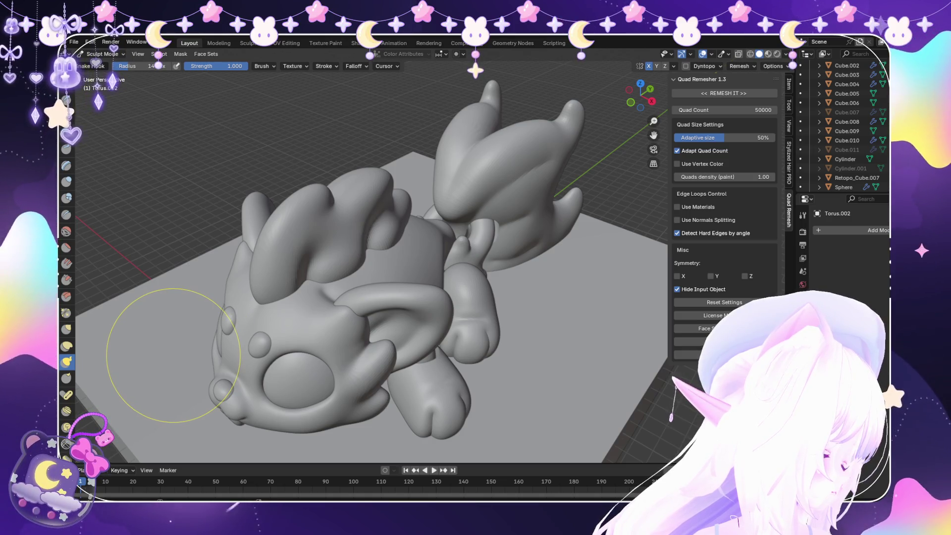
Leave Sculpt Mode, make the Cube body active, and re-enter Sculpt Mode with Snake Hook
middle_click_drag(173, 355, 245, 296)
scroll(254, 297, "up", 3)
scroll(255, 297, "up", 3)
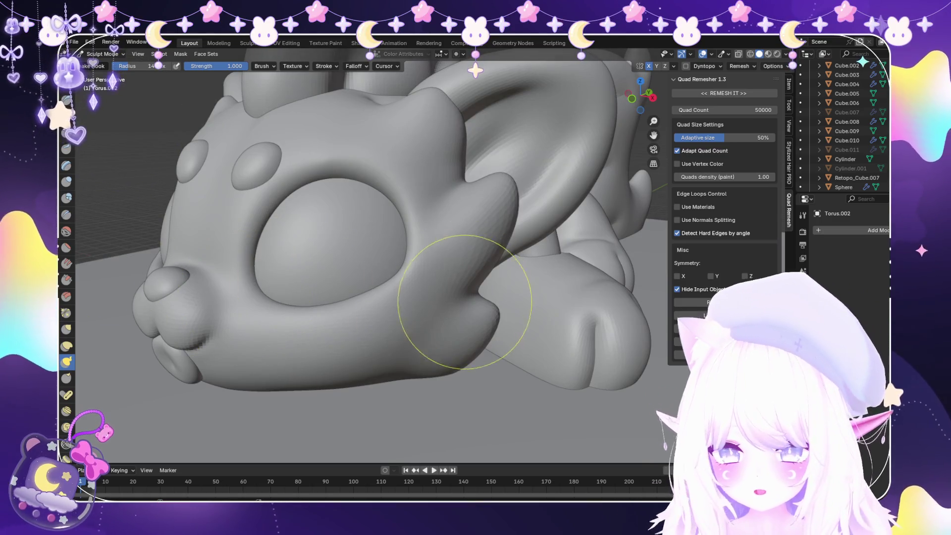
left_click(105, 65)
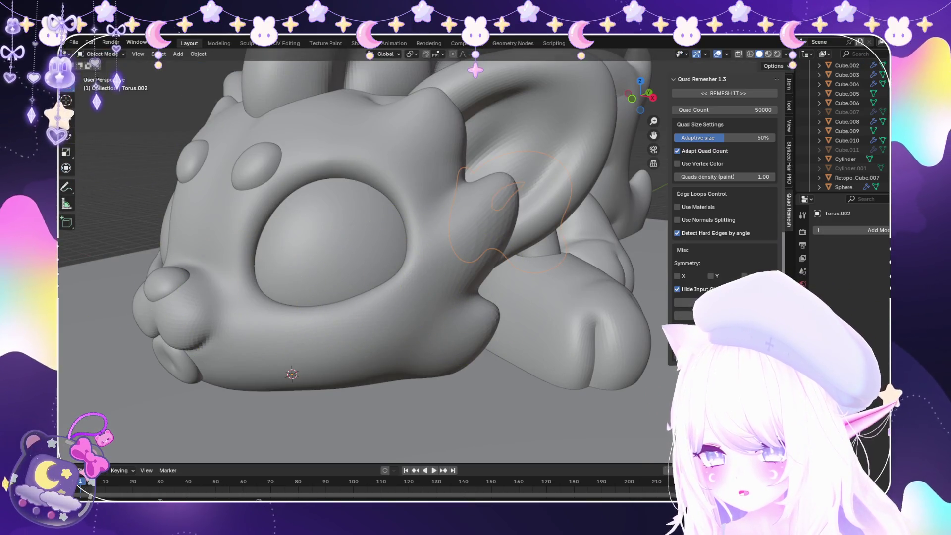
left_click(104, 86)
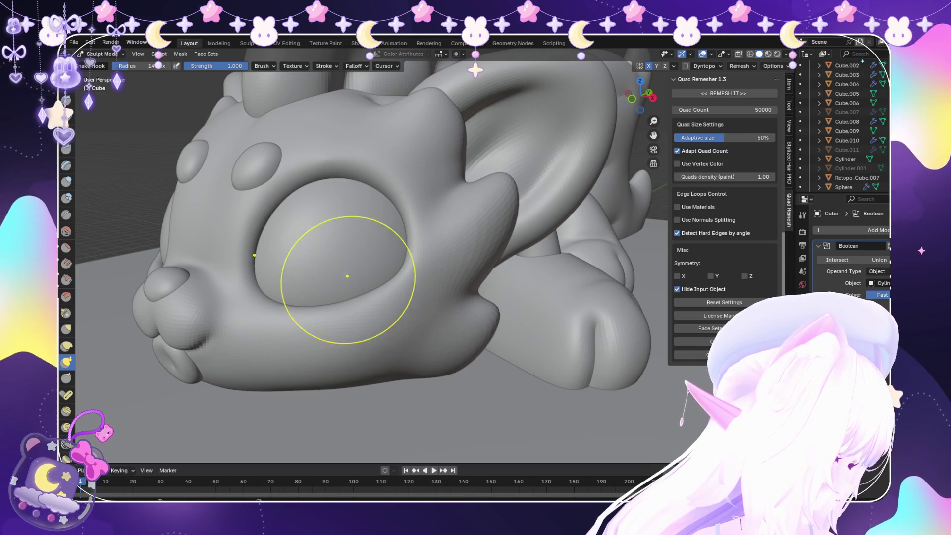
Switch to Object Mode and back into Sculpt Mode on the Torus.002 connector
mouse_move(272, 272)
middle_mouse_down()
mouse_move(201, 265)
mouse_move(259, 314)
mouse_move(371, 276)
mouse_move(467, 204)
mouse_move(444, 148)
middle_mouse_up()
scroll(370, 277, "up", 3)
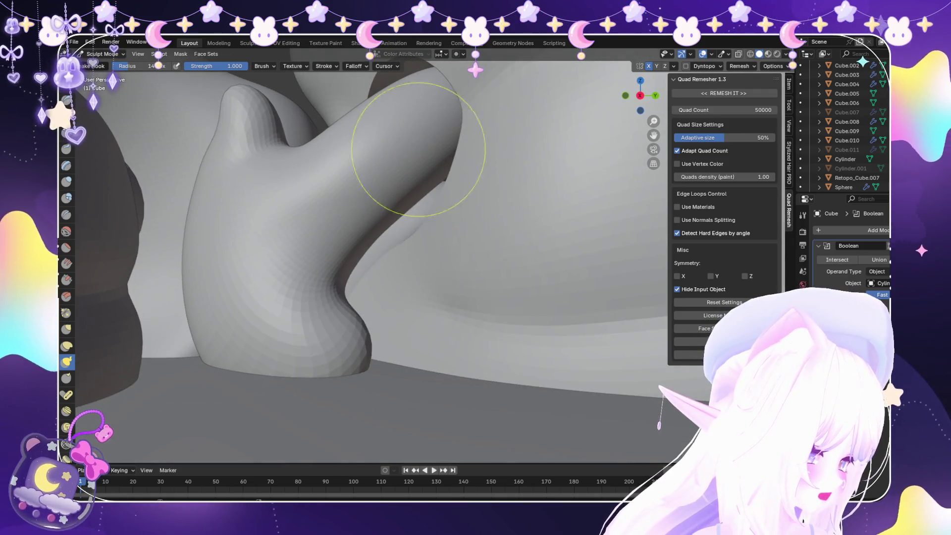
mouse_move(399, 191)
middle_mouse_down()
mouse_move(382, 212)
mouse_move(413, 223)
mouse_move(418, 210)
mouse_move(386, 222)
middle_mouse_up()
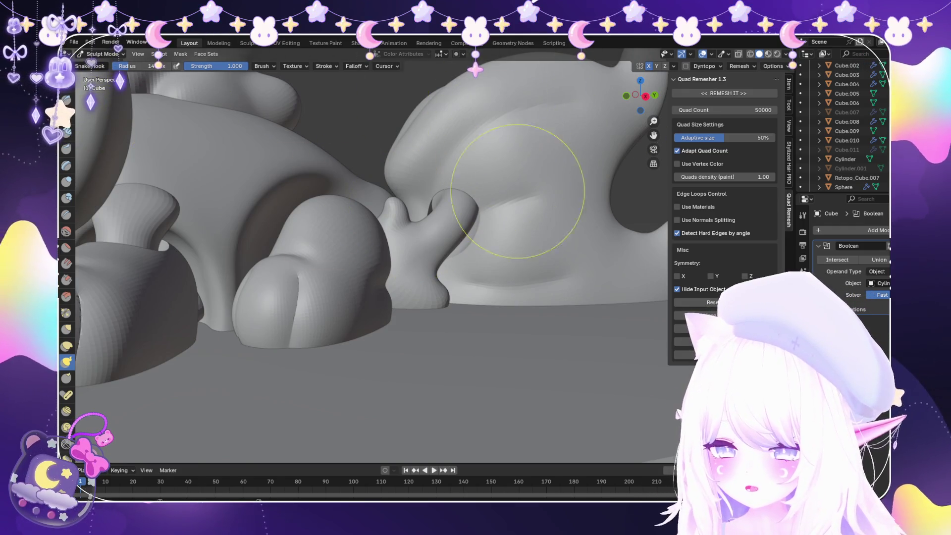
scroll(530, 223, "up", 3)
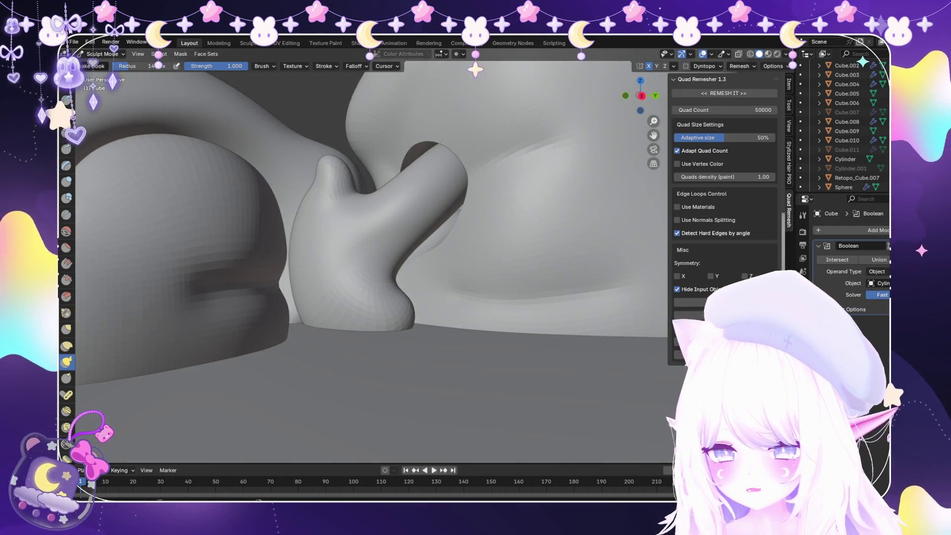
key("ctrl+Tab")
scroll(347, 222, "up", 2)
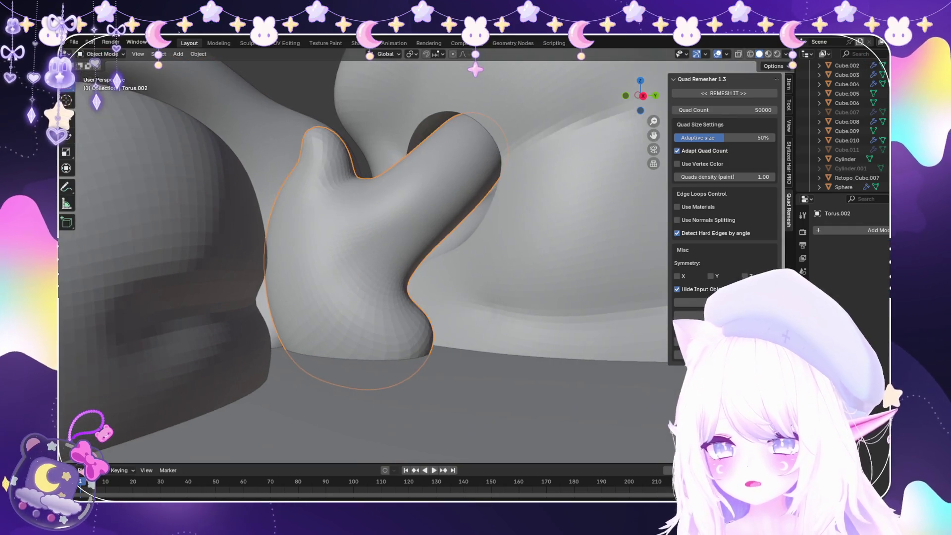
left_click(104, 86)
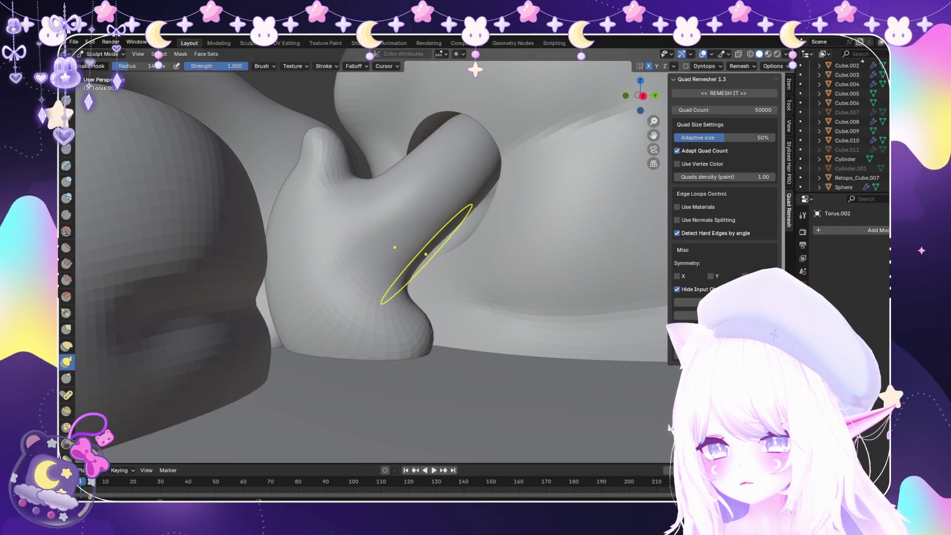
Snake Hook the connector tube toward the body and pull its left side out to fatten it
scroll(426, 254, "down", 3)
left_click_drag(455, 216, 478, 206)
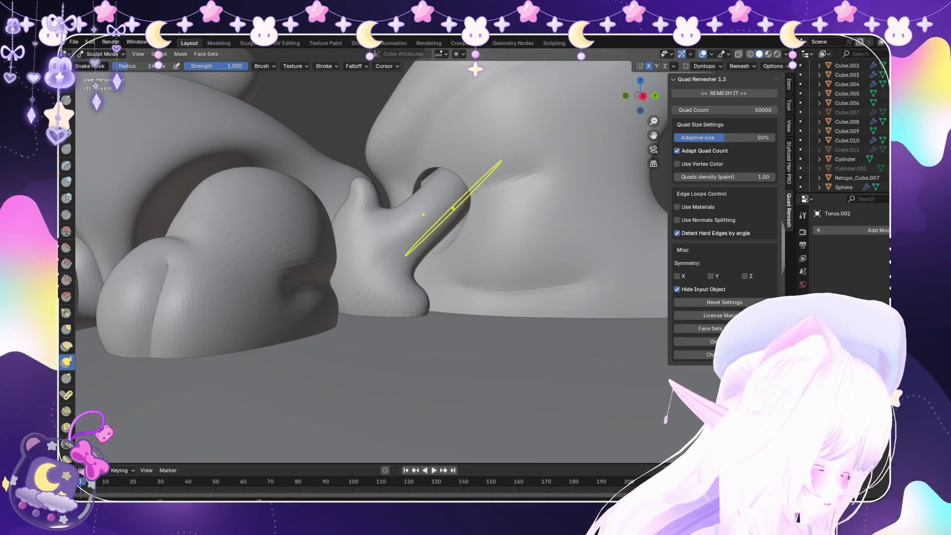
left_click_drag(457, 227, 449, 233)
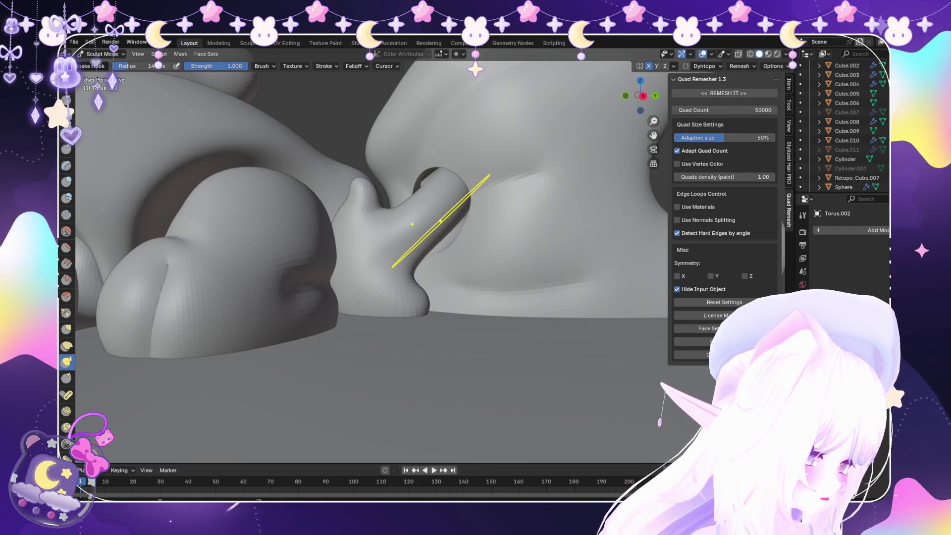
scroll(437, 220, "down", 5)
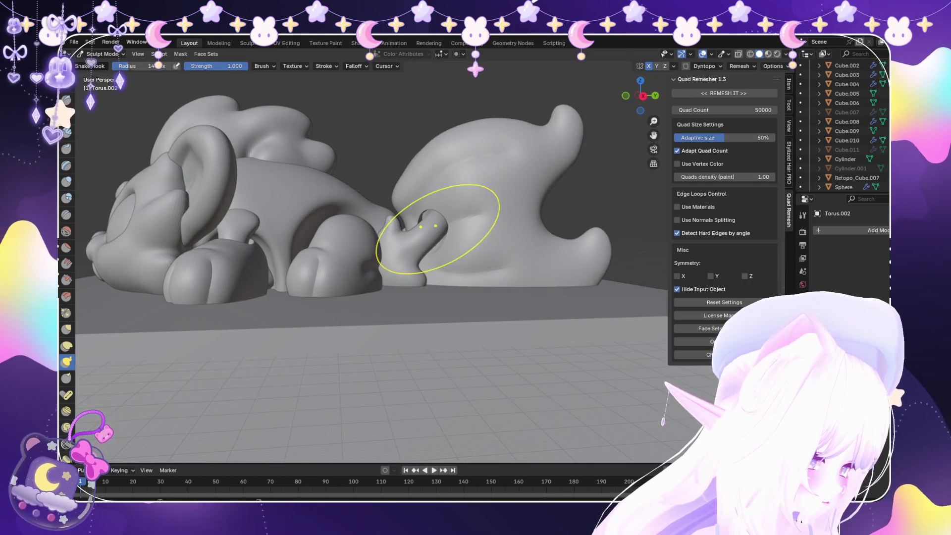
scroll(437, 227, "up", 5)
middle_click_drag(446, 238, 403, 234)
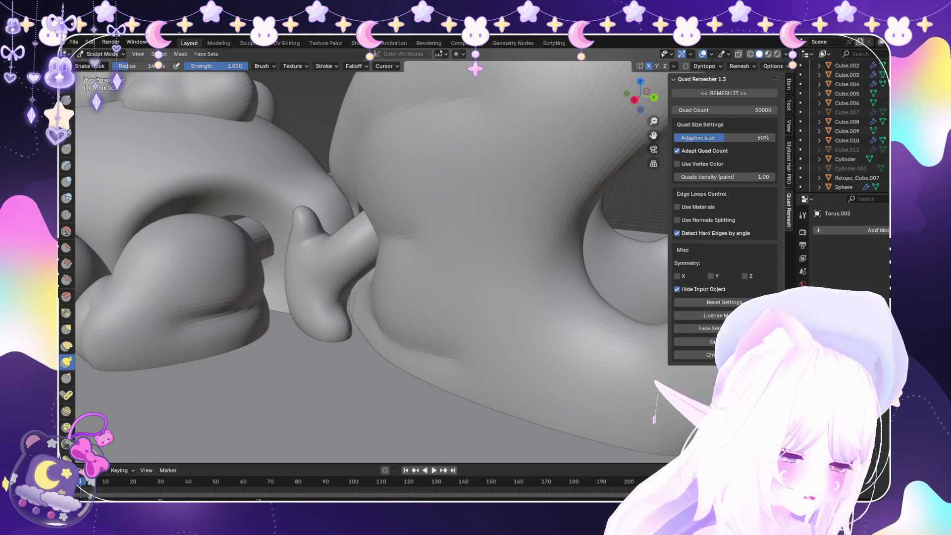
Return to Object Mode and select the Cylinder piece
left_click(101, 54)
left_click(101, 65)
mouse_move(346, 248)
middle_mouse_down()
mouse_move(369, 233)
mouse_move(379, 242)
mouse_move(377, 268)
mouse_move(337, 262)
mouse_move(336, 237)
mouse_move(327, 233)
mouse_move(396, 223)
middle_mouse_up()
left_click(396, 272)
scroll(337, 262, "up", 5)
scroll(346, 248, "down", 4)
scroll(346, 248, "down", 4)
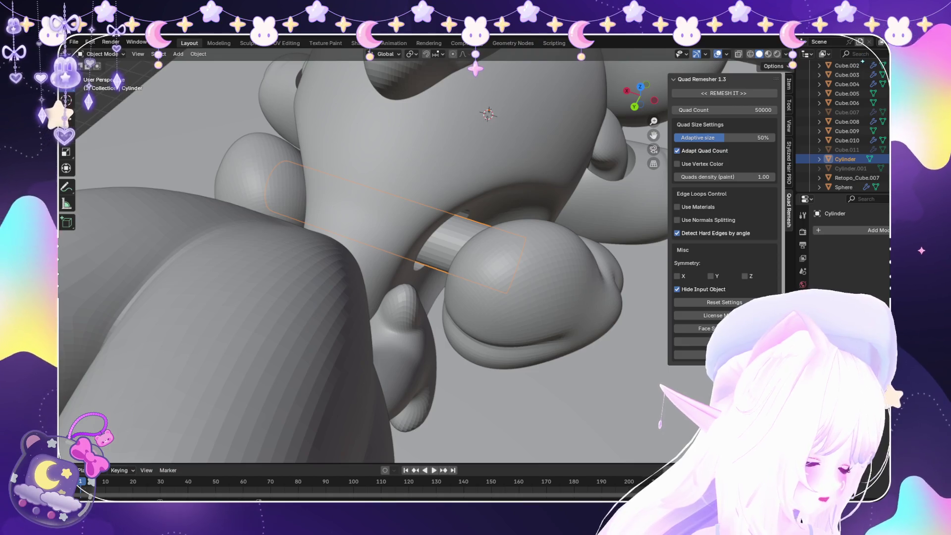
mouse_move(346, 248)
middle_mouse_down()
mouse_move(267, 228)
mouse_move(346, 195)
middle_mouse_up()
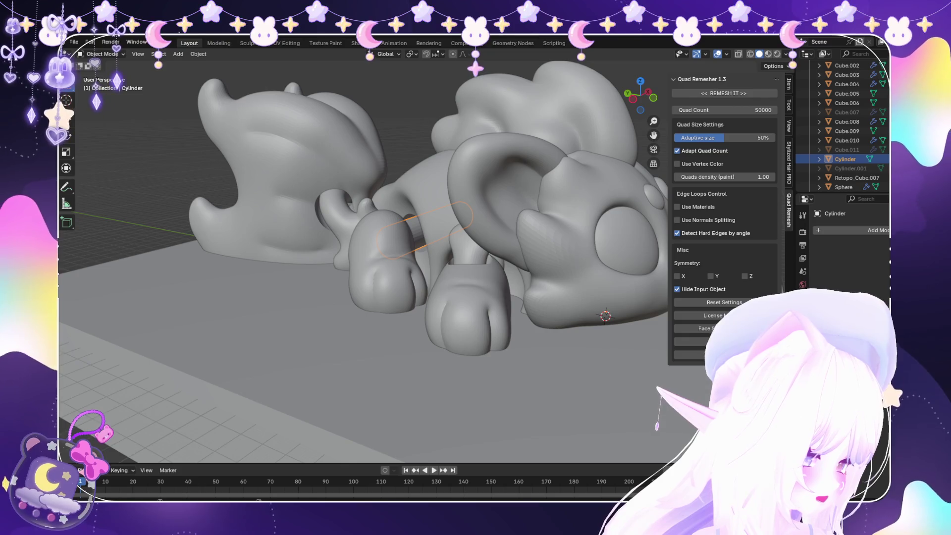
left_click(101, 53)
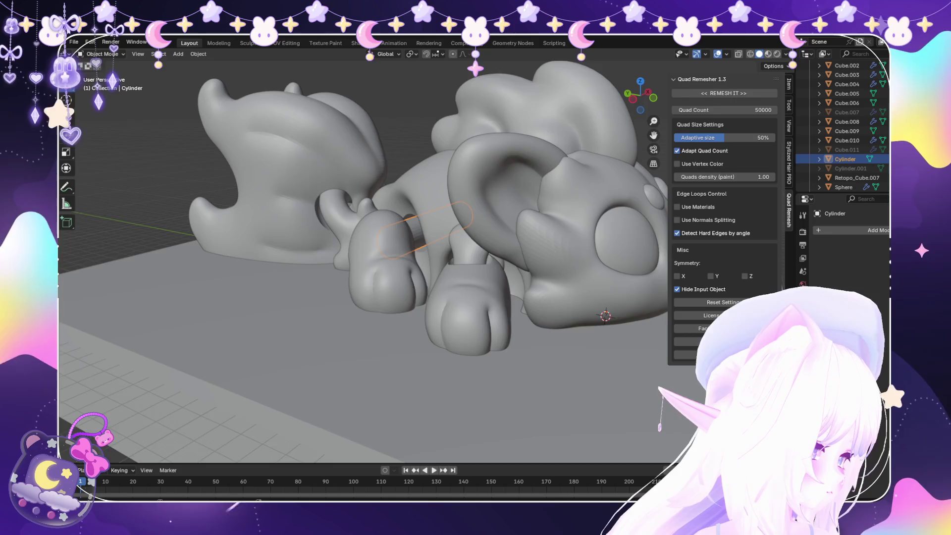
middle_click_drag(376, 248, 569, 252)
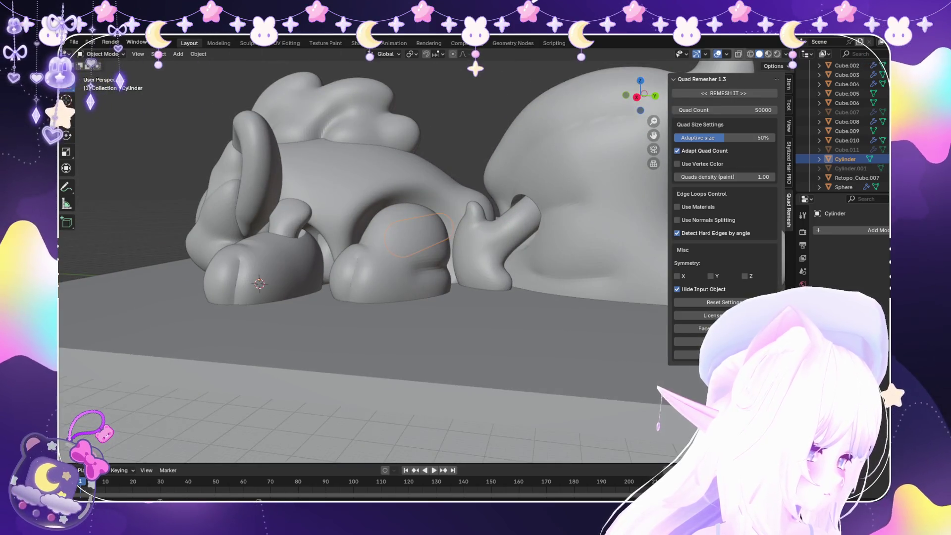
scroll(417, 255, "up", 1)
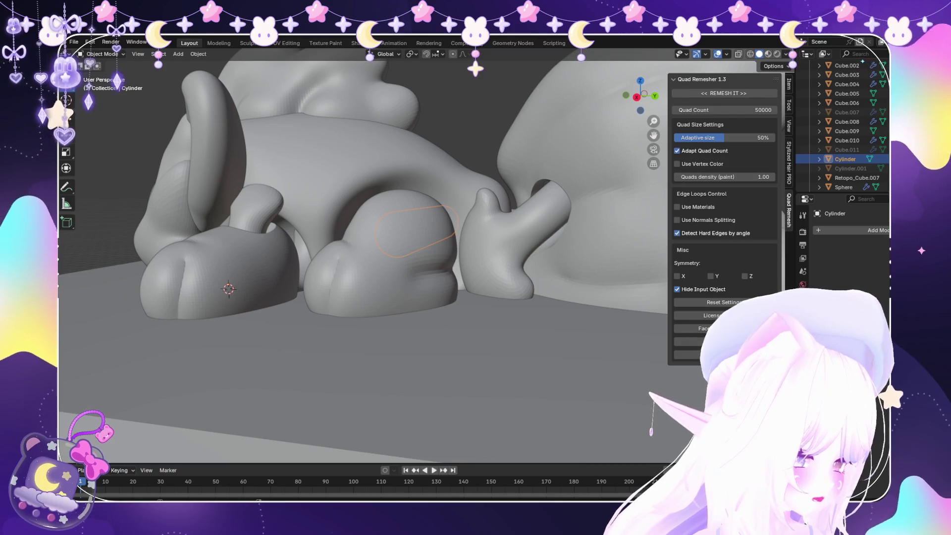
mouse_move(377, 248)
middle_mouse_down()
mouse_move(297, 208)
mouse_move(327, 193)
middle_mouse_up()
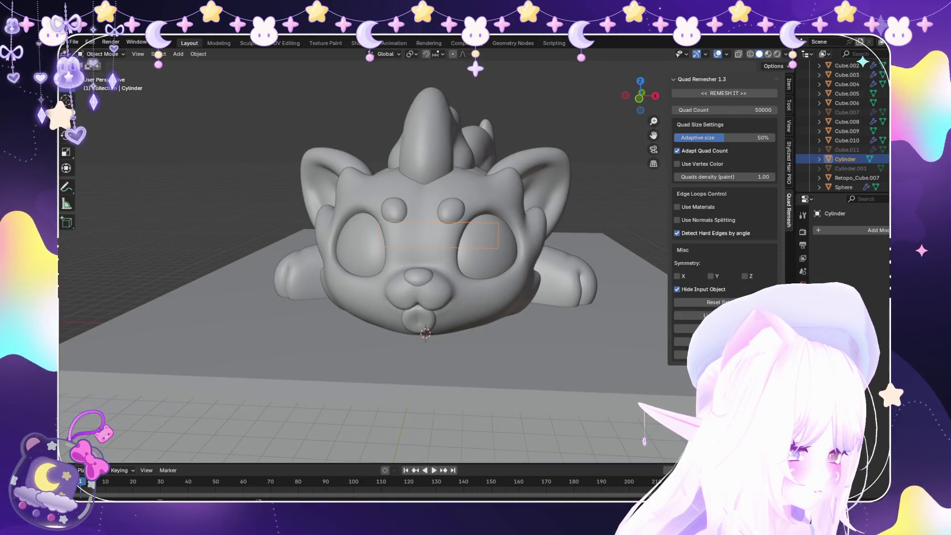
Deselect the Cylinder piece and select the ear object Cube.003
left_click(73, 41)
mouse_move(376, 248)
middle_mouse_down()
mouse_move(326, 232)
mouse_move(347, 208)
mouse_move(426, 217)
mouse_move(322, 226)
middle_mouse_up()
scroll(327, 233, "down", 3)
key("alt+a")
scroll(426, 218, "up", 3)
left_click(495, 189)
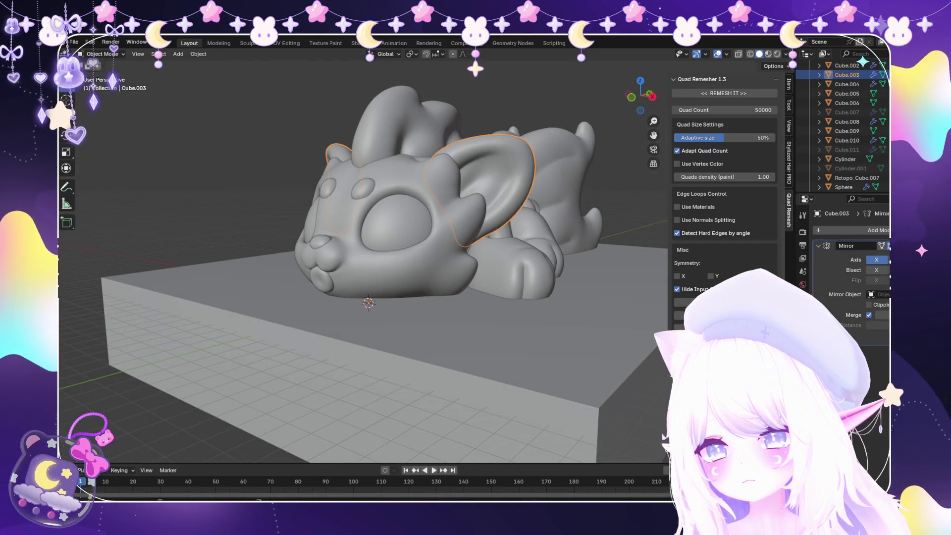
Put Cube.003 into Sculpt Mode, viewing the head from a three-quarter front angle
left_click(105, 85)
scroll(489, 232, "up", 5)
mouse_move(489, 231)
middle_mouse_down()
mouse_move(456, 233)
mouse_move(486, 197)
mouse_move(492, 206)
middle_mouse_up()
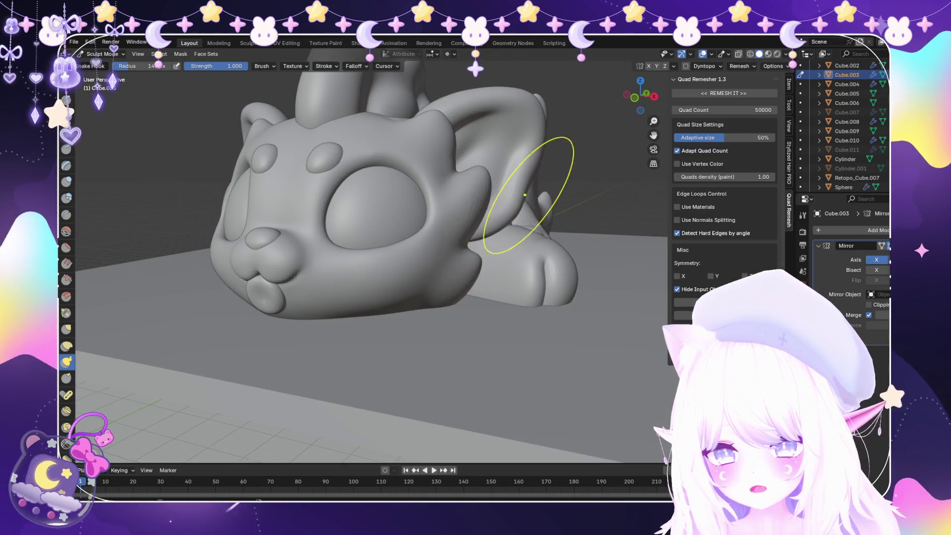